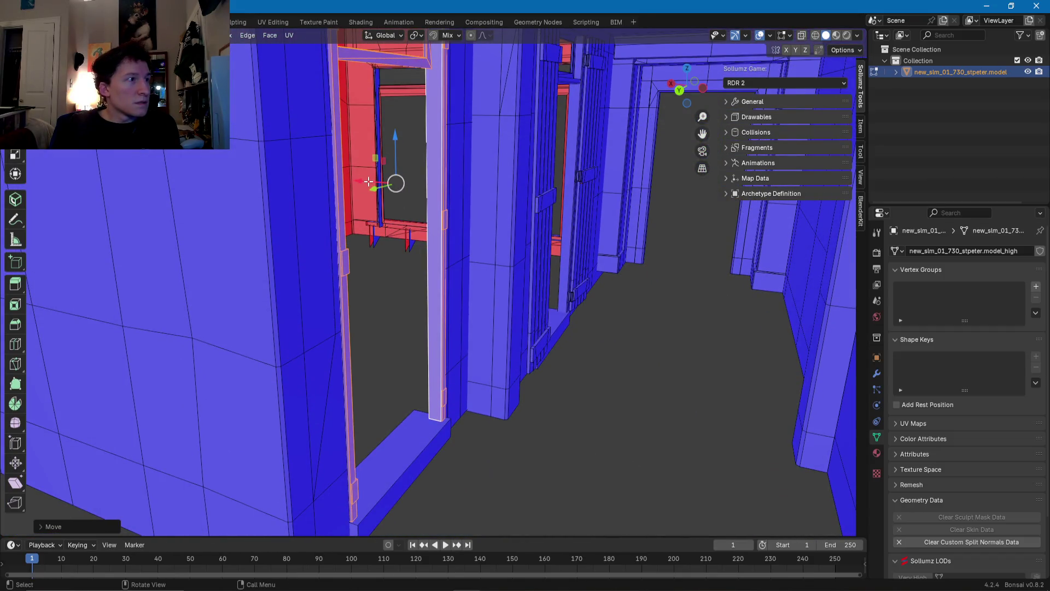
Step: Nudge the interior door-frame trim slightly along X, then orbit up to view the frame
left_click_drag(370, 181, 375, 182)
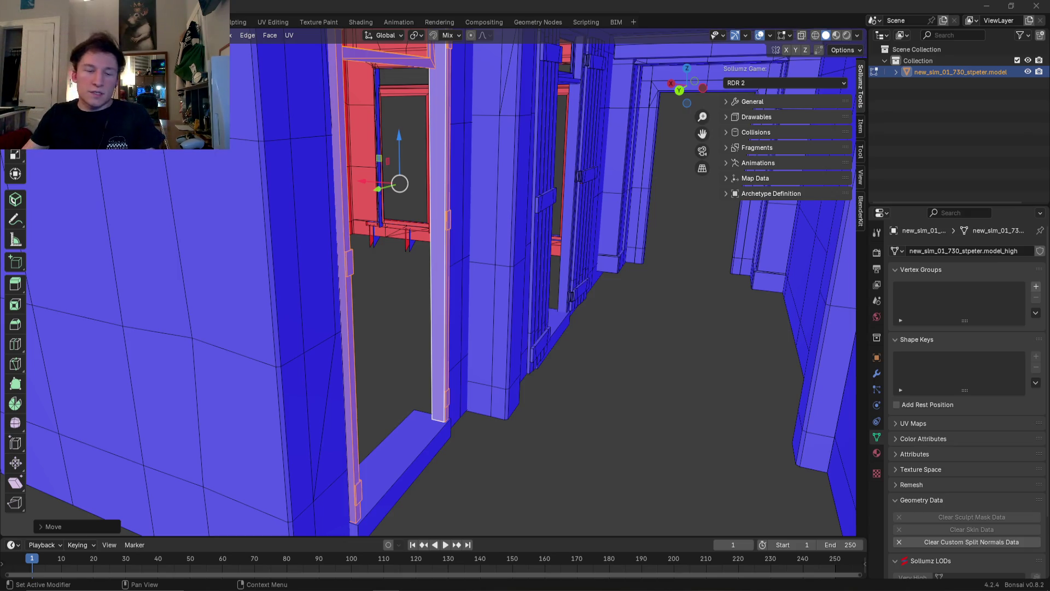
mouse_move(649, 433)
middle_mouse_down()
mouse_move(558, 424)
mouse_move(555, 368)
mouse_move(503, 343)
mouse_move(487, 375)
mouse_move(430, 395)
mouse_move(504, 474)
mouse_move(558, 478)
mouse_move(492, 425)
middle_mouse_up()
Step: Select the whole horizontal trim bar and shift it along the Y axis
left_click(488, 204)
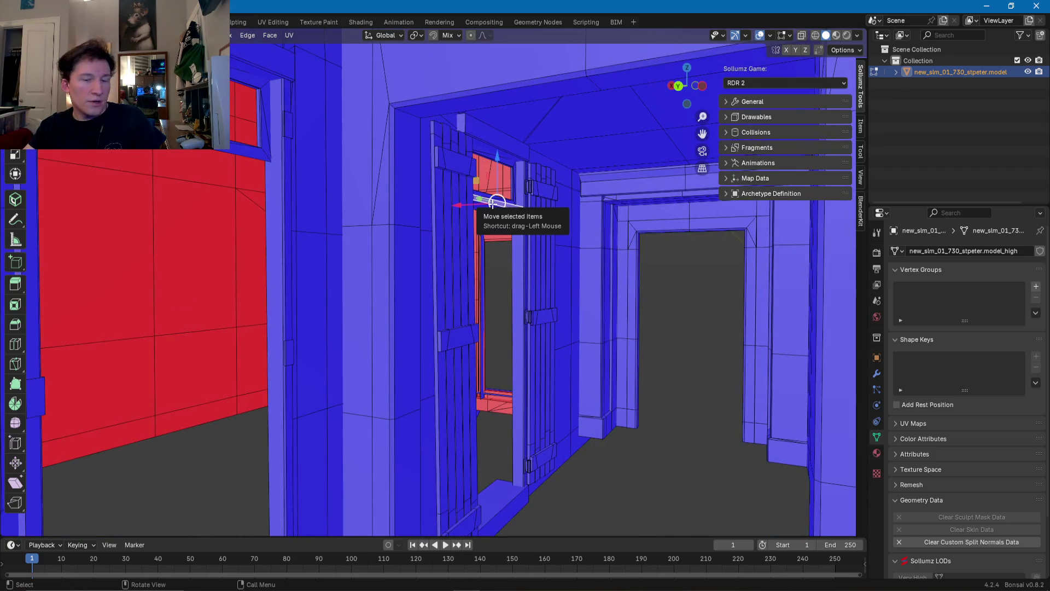
key("ctrl+l")
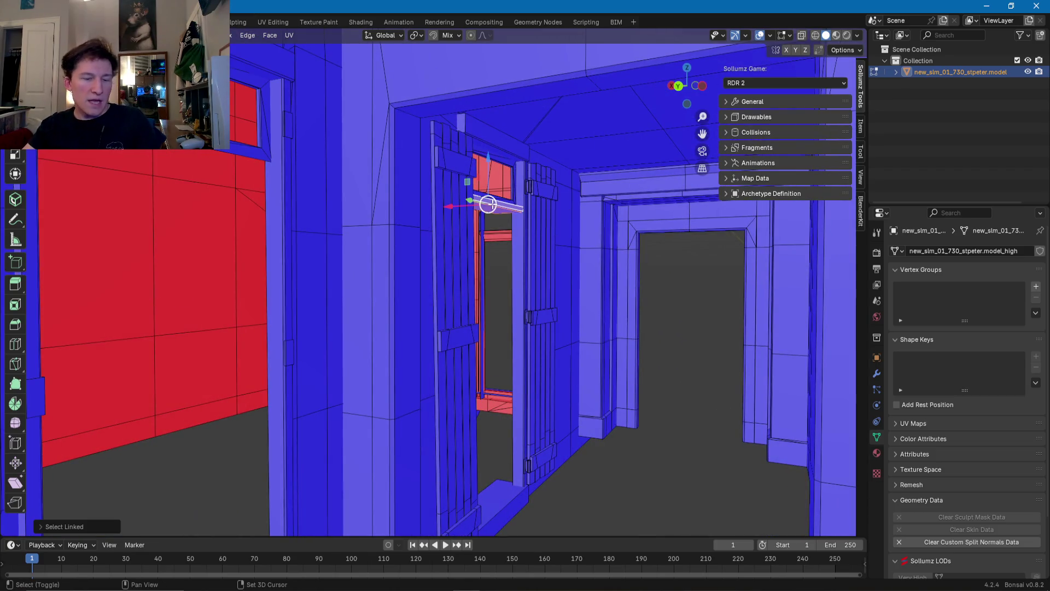
key("g")
key("y")
left_click(184, 244)
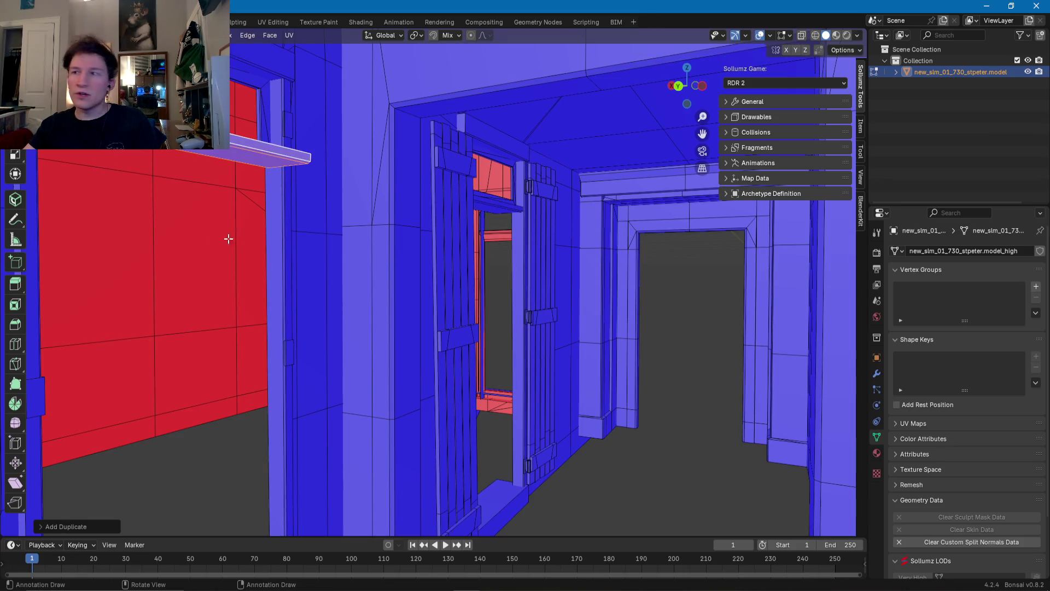
Step: Duplicate the trim bar and slide the copy along X beneath the window opening
key("shift+d")
mouse_move(335, 234)
middle_mouse_down()
mouse_move(426, 269)
mouse_move(445, 290)
mouse_move(567, 290)
mouse_move(418, 328)
mouse_move(457, 324)
mouse_move(461, 281)
mouse_move(476, 275)
middle_mouse_up()
key("g")
key("x")
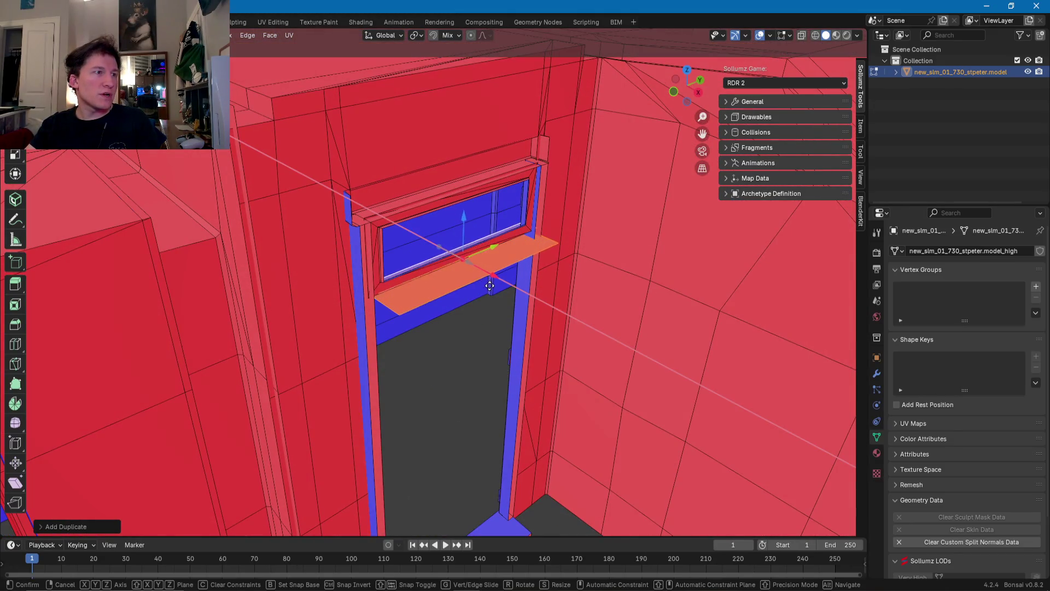
left_click(492, 290)
scroll(492, 290, "up", 2)
mouse_move(493, 290)
middle_mouse_down()
mouse_move(494, 281)
mouse_move(629, 293)
mouse_move(575, 295)
mouse_move(606, 280)
middle_mouse_up()
Step: Align the sill bar under the window with further Y and X moves
key("g")
key("y")
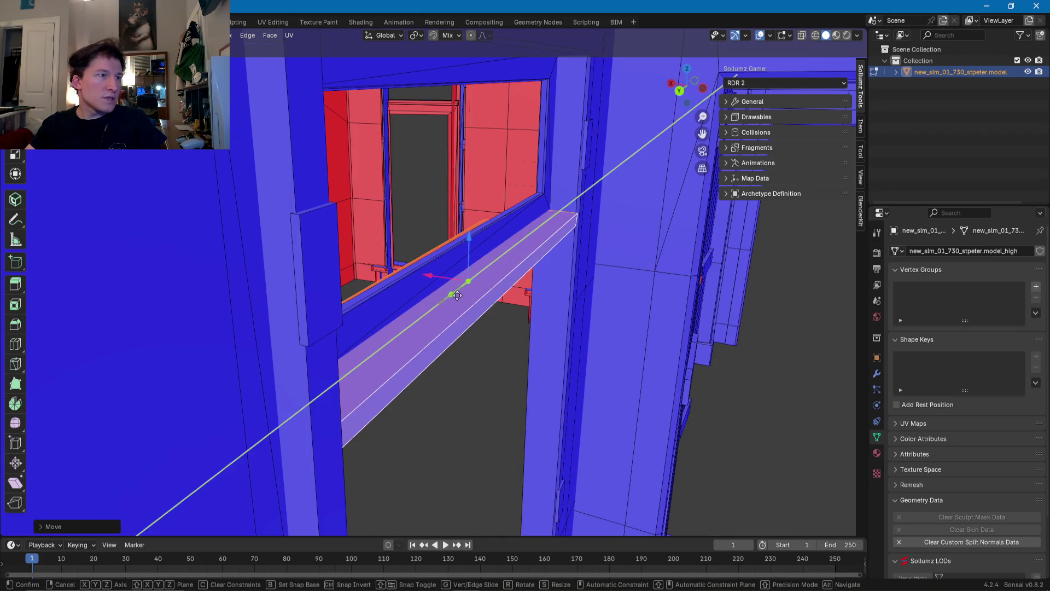
left_click(461, 293)
middle_click_drag(462, 293, 411, 314)
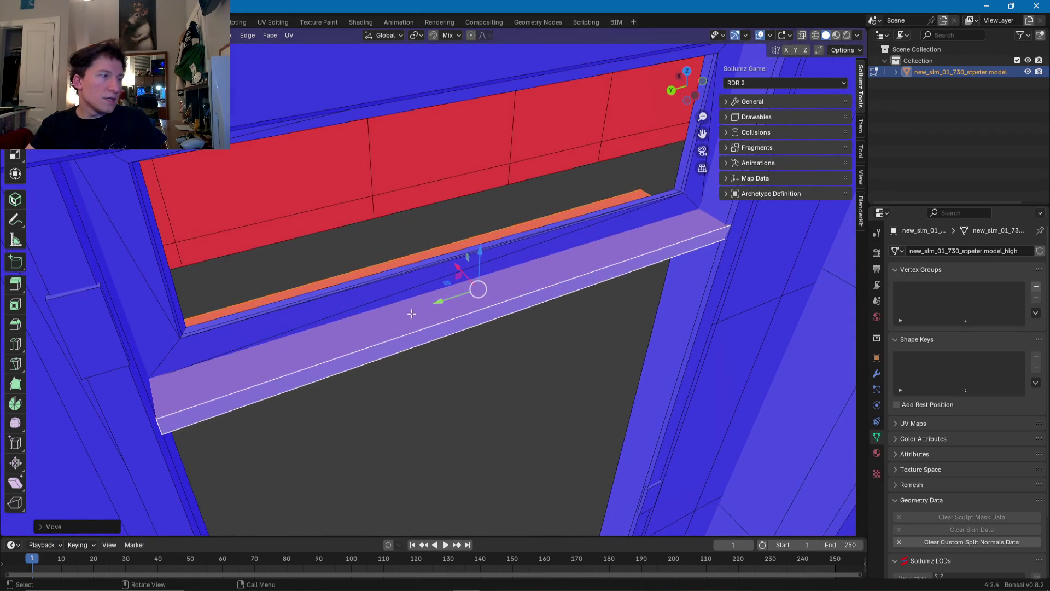
key("g")
key("y")
left_click(436, 300)
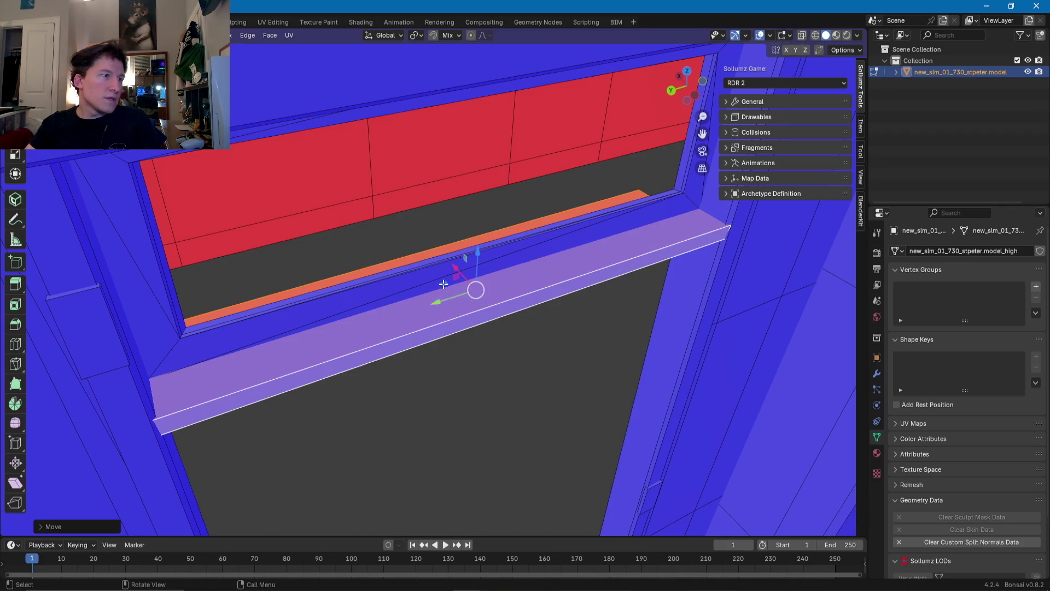
key("g")
key("x")
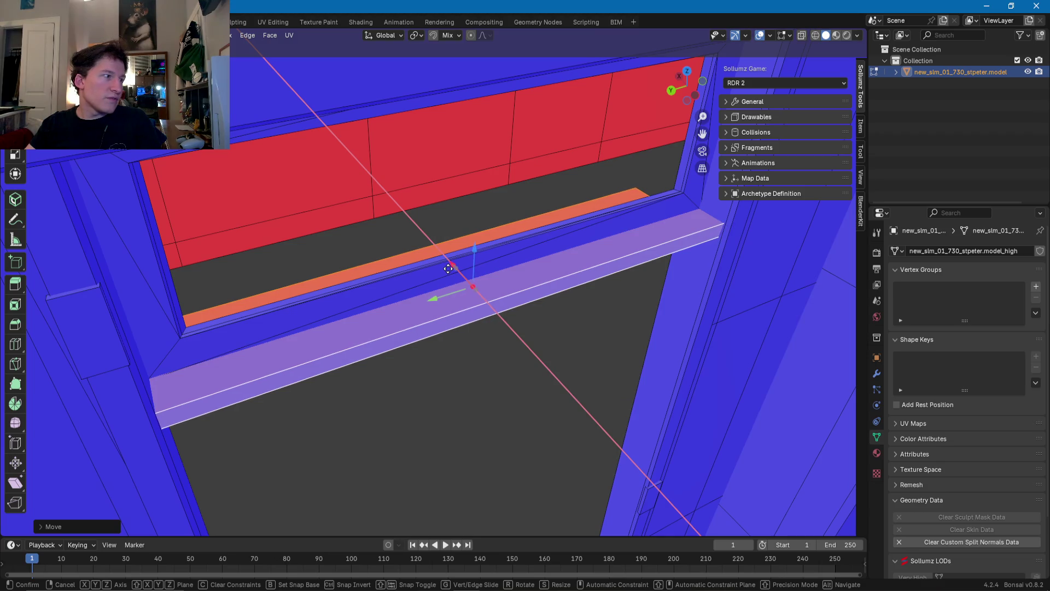
left_click(446, 268)
mouse_move(446, 268)
middle_mouse_down()
mouse_move(459, 249)
mouse_move(593, 235)
mouse_move(482, 244)
mouse_move(462, 263)
mouse_move(368, 248)
mouse_move(428, 293)
mouse_move(305, 285)
mouse_move(428, 309)
mouse_move(349, 253)
mouse_move(436, 269)
mouse_move(415, 276)
mouse_move(452, 197)
mouse_move(460, 346)
mouse_move(480, 308)
mouse_move(562, 304)
mouse_move(417, 321)
mouse_move(370, 302)
middle_mouse_up()
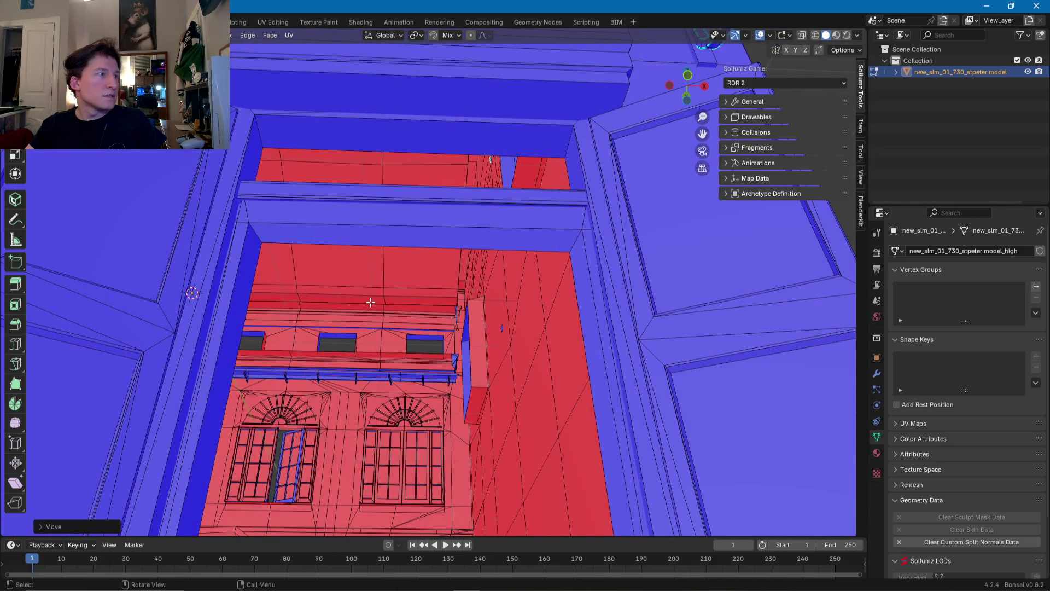
Step: Select the whole balcony shutter and rotate it open about the Z axis
mouse_move(427, 324)
middle_mouse_down()
mouse_move(284, 289)
mouse_move(359, 395)
mouse_move(363, 440)
mouse_move(403, 445)
mouse_move(398, 328)
mouse_move(638, 244)
mouse_move(469, 298)
mouse_move(305, 328)
mouse_move(174, 327)
mouse_move(355, 328)
mouse_move(394, 387)
mouse_move(372, 343)
mouse_move(464, 375)
middle_mouse_up()
scroll(280, 324, "up", 5)
left_click(465, 375)
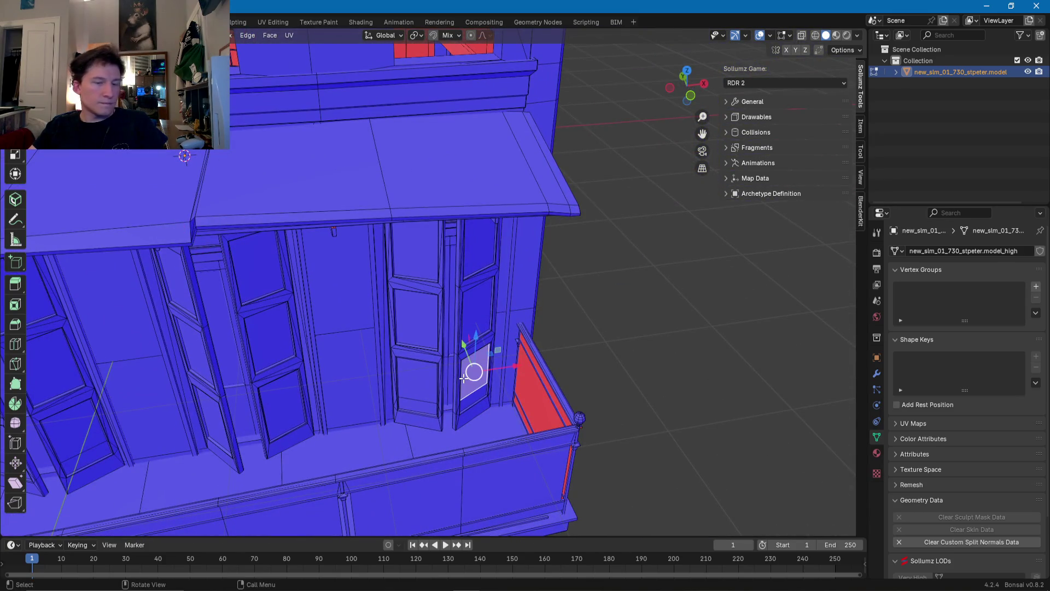
key("ctrl+l")
scroll(463, 378, "up", 5)
scroll(464, 378, "down", 8)
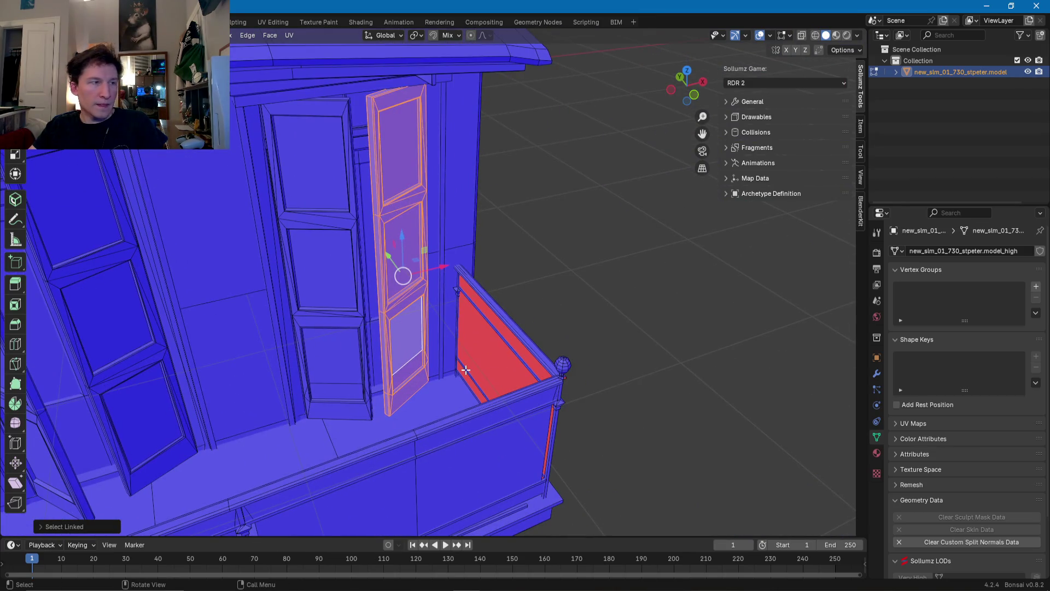
key("r")
key("z")
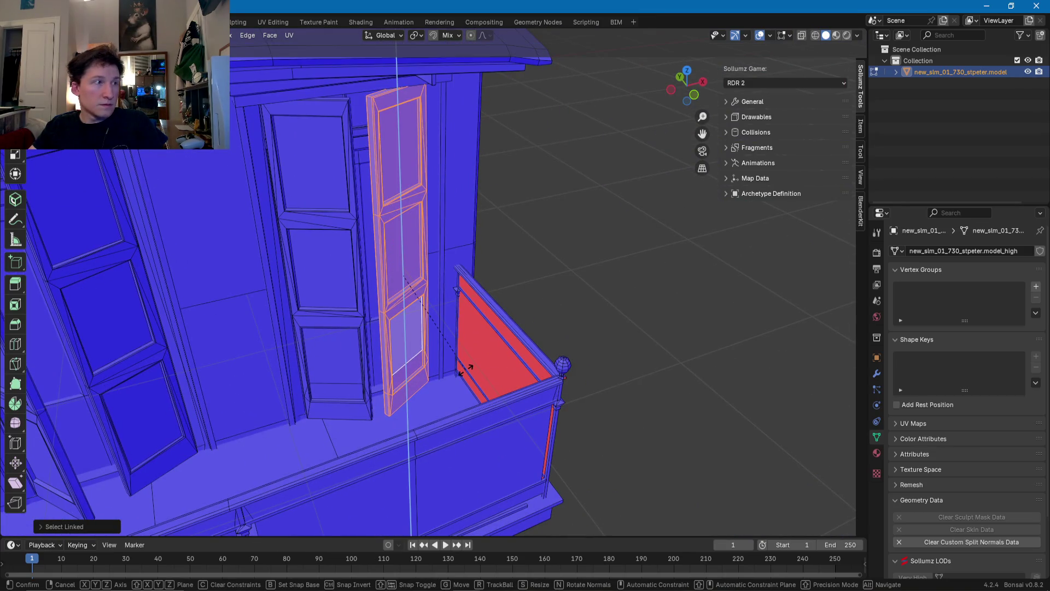
left_click(478, 242)
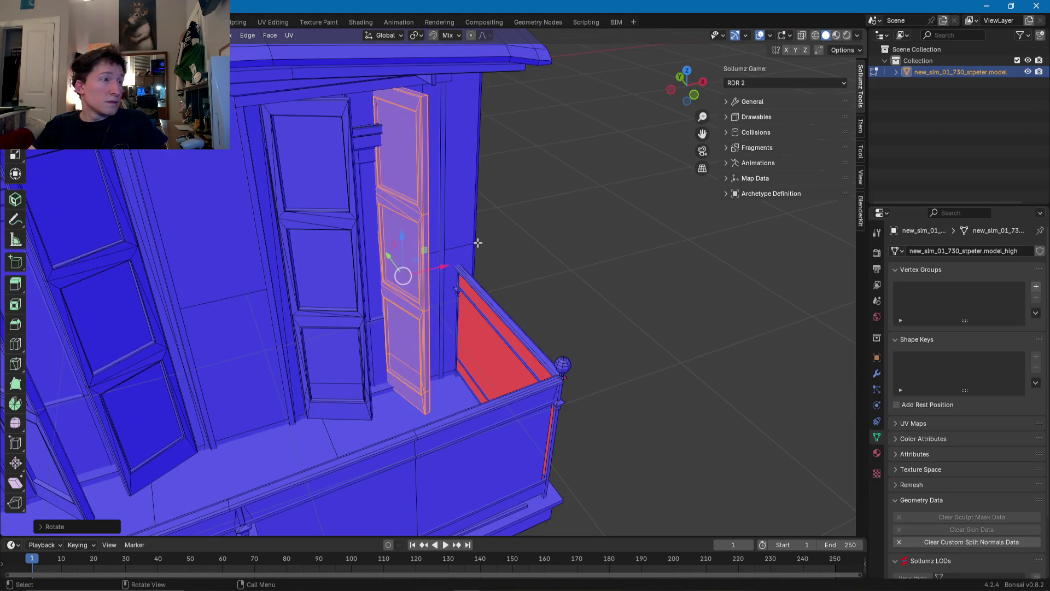
Step: Move the opened shutter along X and Y to stand beside the doorway
key("g")
key("x")
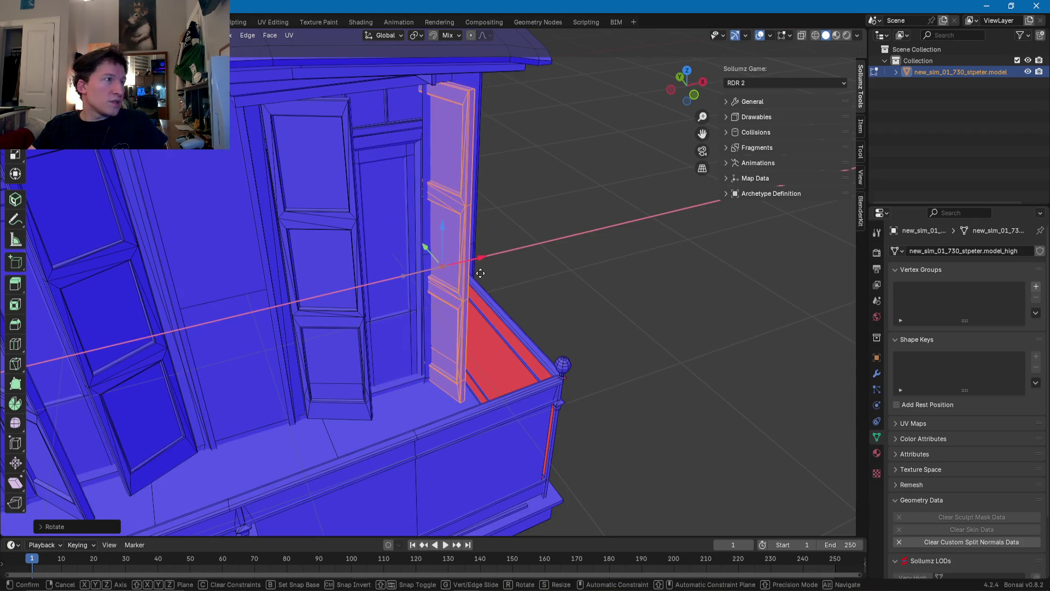
left_click(480, 273)
key("g")
key("y")
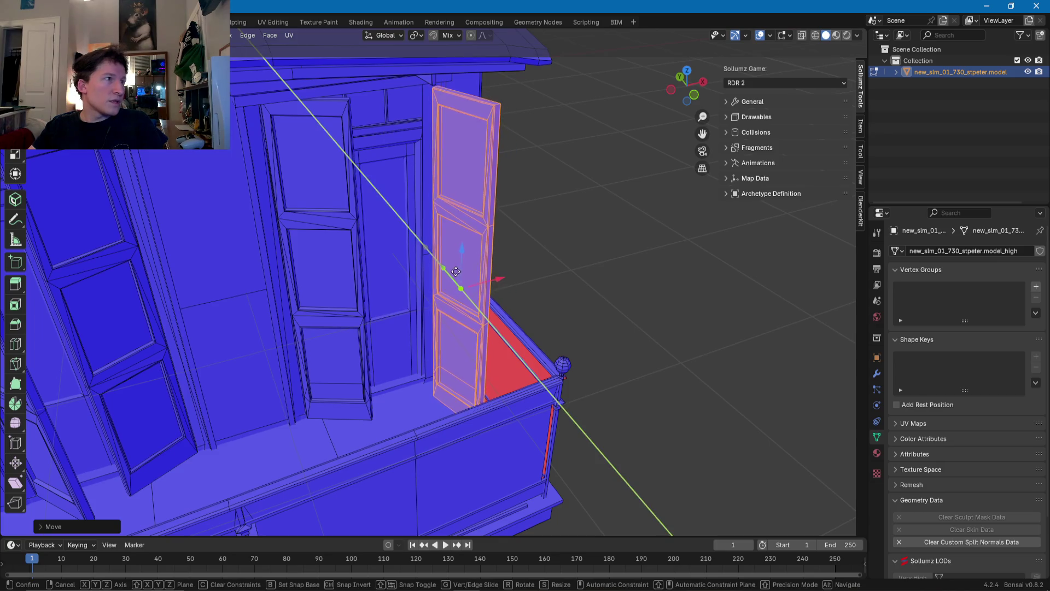
left_click(445, 272)
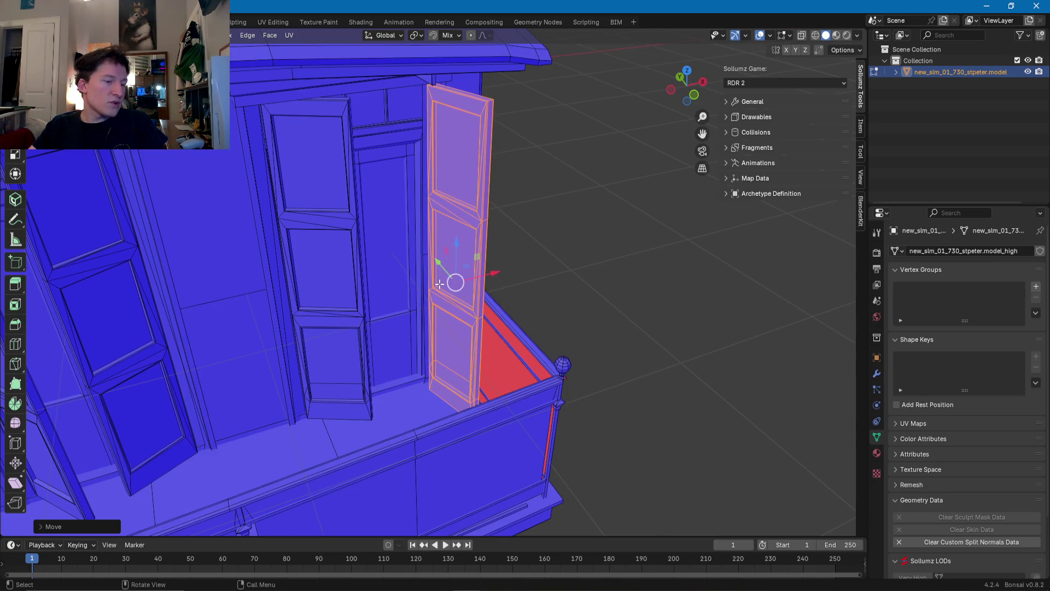
scroll(440, 284, "up", 6)
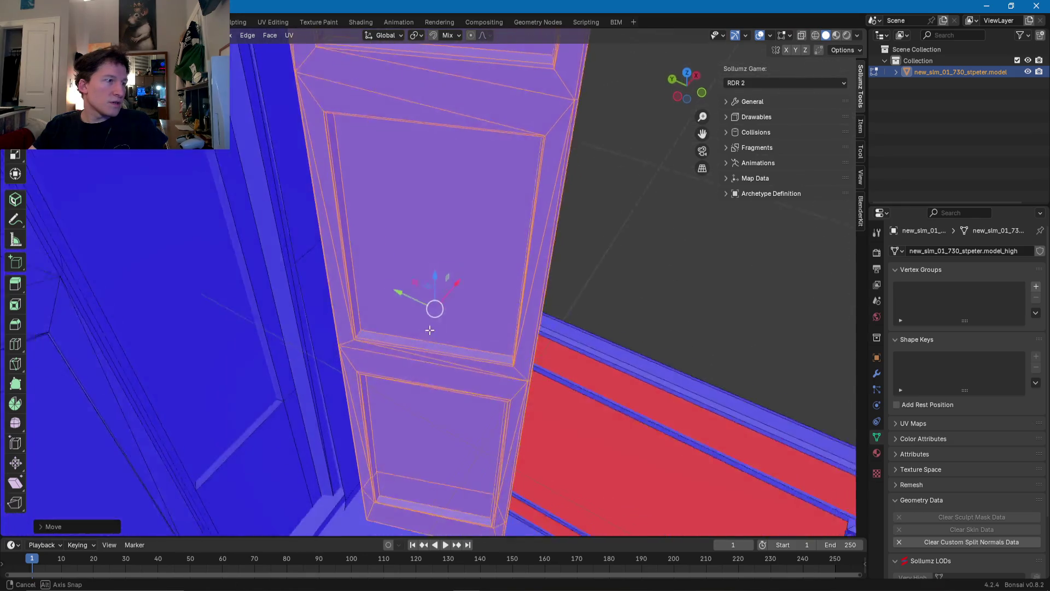
mouse_move(433, 307)
middle_mouse_down()
mouse_move(477, 346)
mouse_move(349, 373)
middle_mouse_up()
Step: Select an edge at the shutter's base and slide it along the X axis
left_click(347, 374)
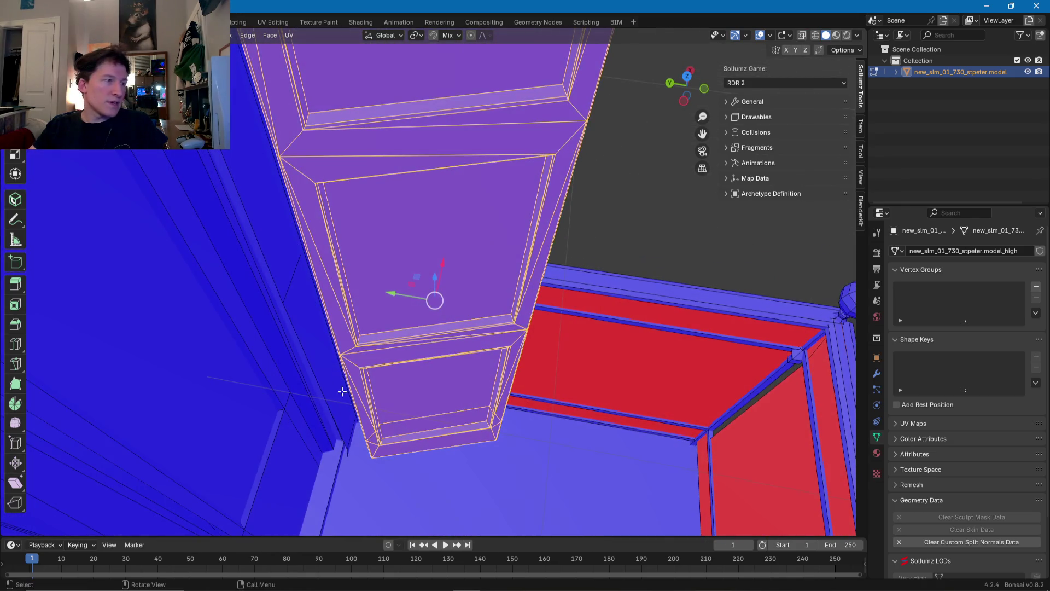
left_click(347, 456)
left_click(344, 441)
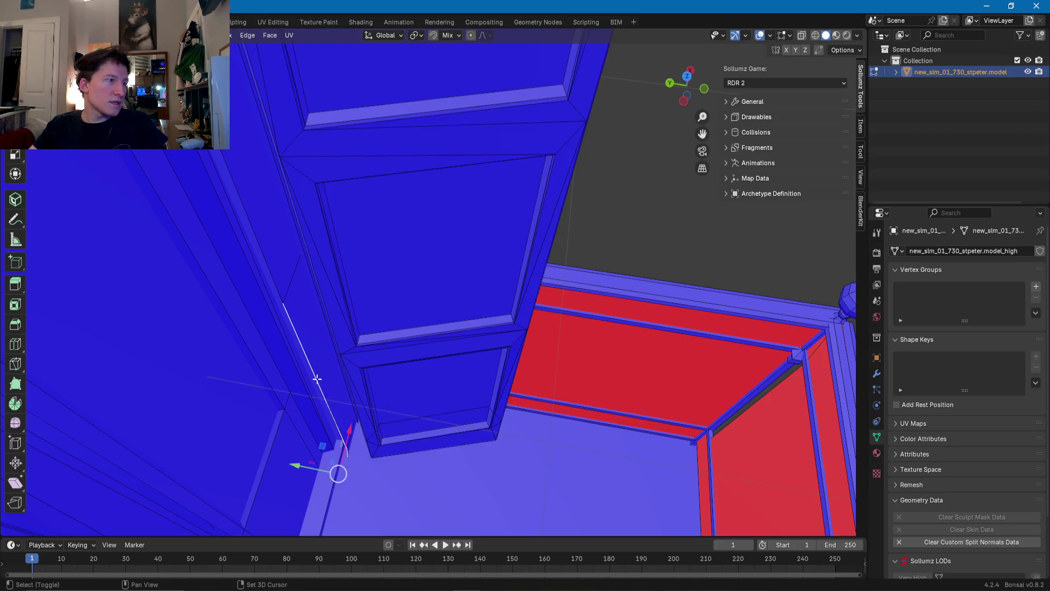
key("KP_Decimal")
scroll(286, 298, "down", 5)
mouse_move(287, 298)
middle_mouse_down()
mouse_move(330, 335)
mouse_move(359, 234)
mouse_move(514, 268)
mouse_move(447, 353)
middle_mouse_up()
left_click_drag(447, 353, 414, 355)
mouse_move(414, 354)
middle_mouse_down()
mouse_move(221, 300)
mouse_move(239, 326)
mouse_move(237, 347)
mouse_move(392, 368)
mouse_move(482, 361)
mouse_move(443, 368)
mouse_move(492, 321)
middle_mouse_up()
left_click(496, 331)
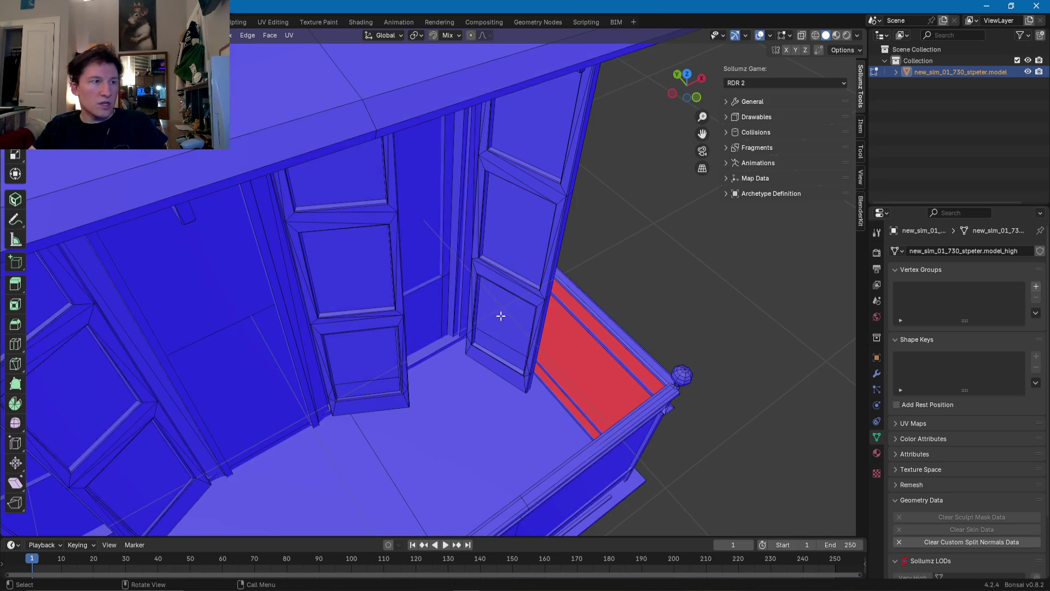
Step: Select the whole right shutter and shift it along the Y and X axes
left_click(501, 316)
key("ctrl+l")
key("g")
key("y")
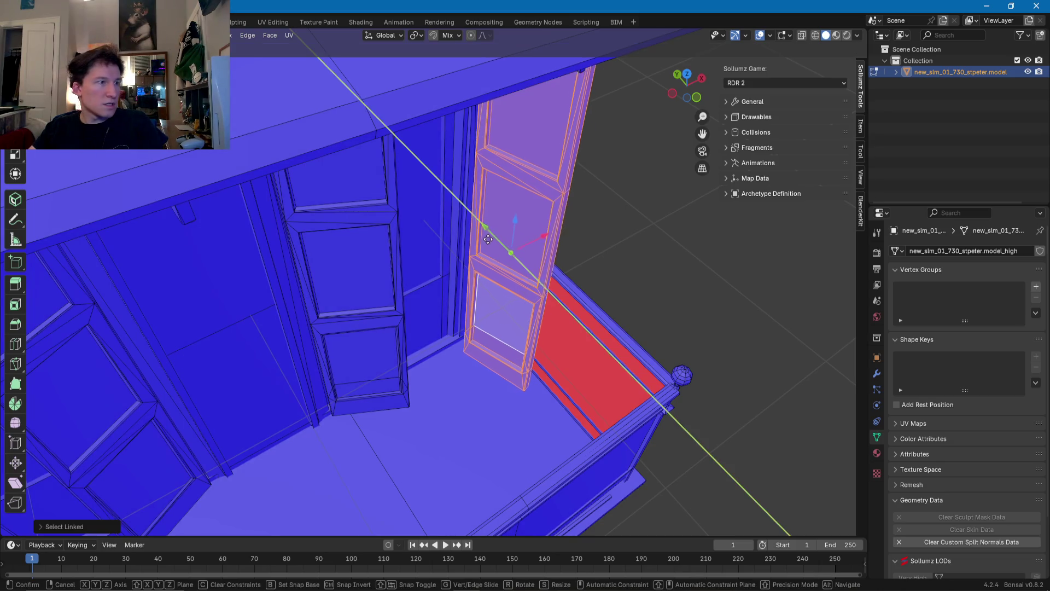
left_click(473, 236)
mouse_move(473, 236)
middle_mouse_down()
mouse_move(498, 257)
mouse_move(501, 299)
mouse_move(544, 244)
mouse_move(480, 323)
mouse_move(468, 363)
mouse_move(518, 368)
mouse_move(485, 360)
middle_mouse_up()
key("g")
key("x")
left_click(533, 301)
Step: Rotate the right shutter about Z and reposition it along X and Y against the wall
key("g")
key("x")
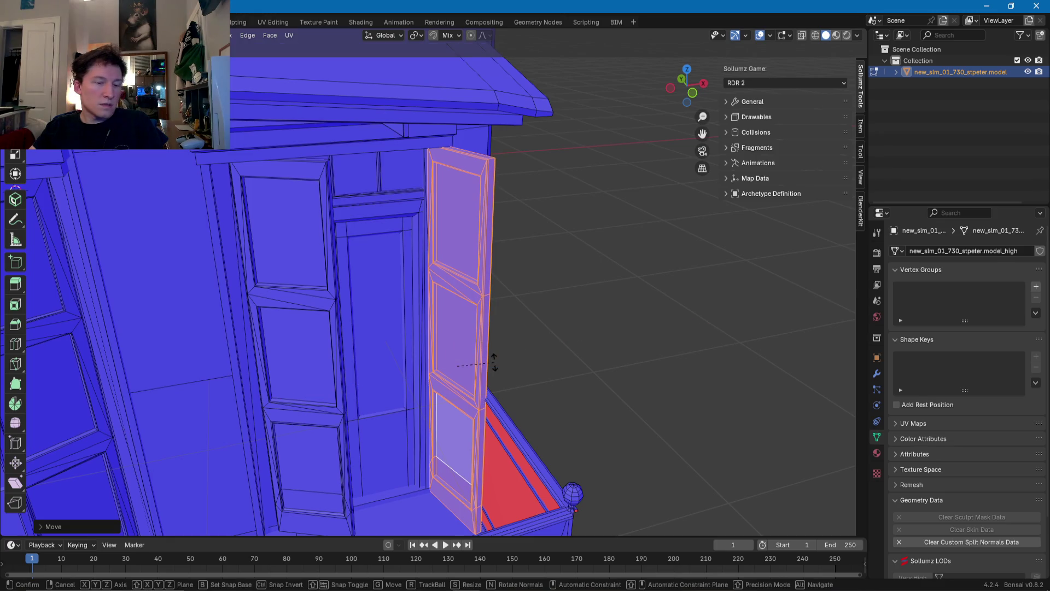
key("r")
key("z")
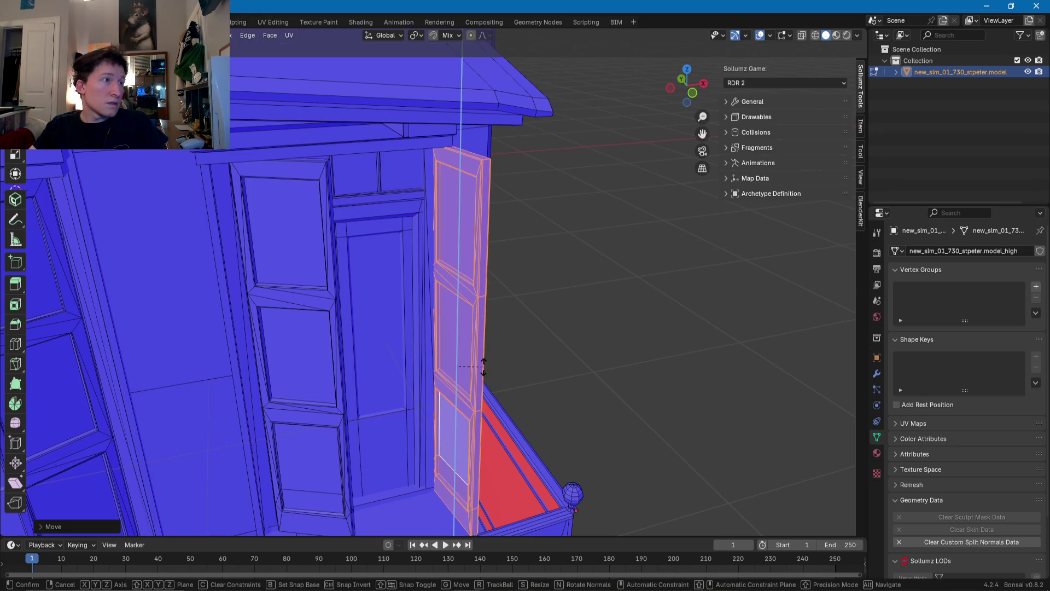
left_click(484, 367)
key("g")
key("x")
left_click(490, 359)
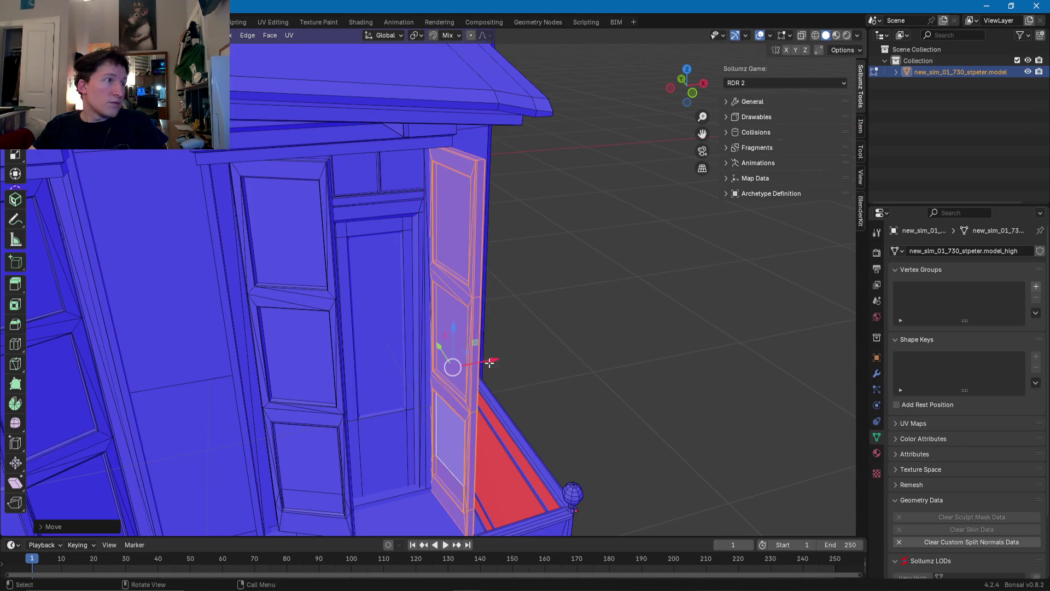
mouse_move(490, 359)
middle_mouse_down()
mouse_move(511, 345)
mouse_move(455, 392)
middle_mouse_up()
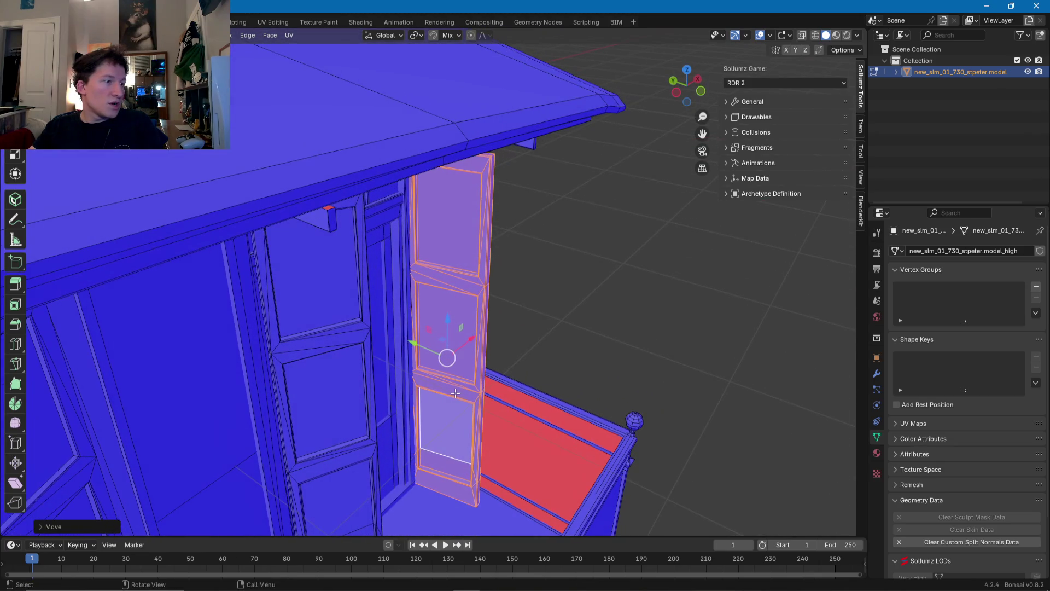
key("g")
key("y")
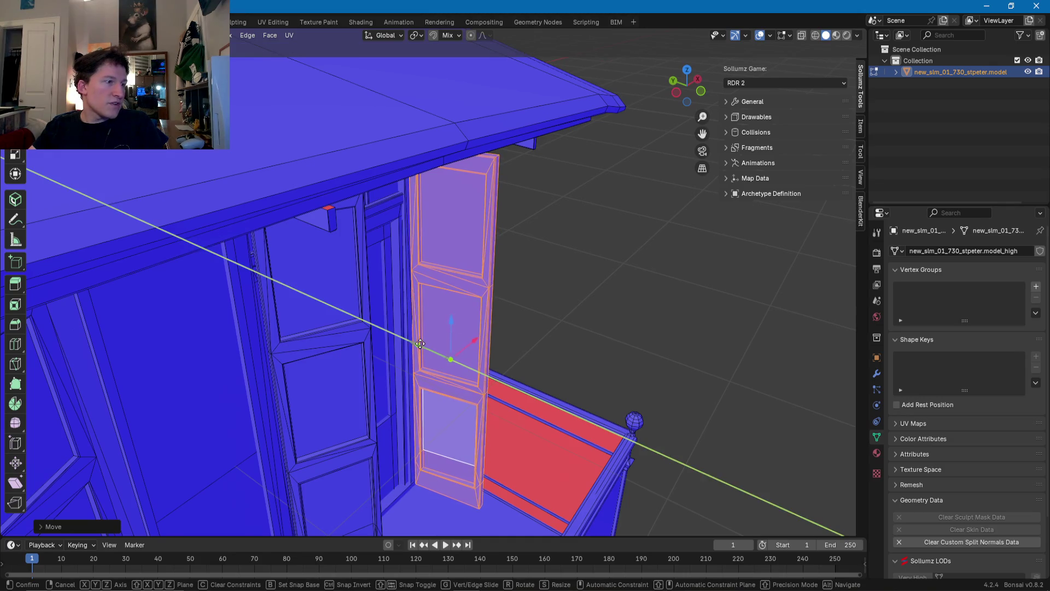
left_click(420, 344)
mouse_move(420, 343)
middle_mouse_down()
mouse_move(382, 350)
mouse_move(321, 307)
mouse_move(305, 330)
mouse_move(380, 312)
mouse_move(297, 388)
mouse_move(421, 328)
mouse_move(763, 337)
mouse_move(664, 321)
mouse_move(461, 358)
middle_mouse_up()
Step: Select the whole left shutter door
left_click(421, 329)
key("l")
scroll(461, 357, "up", 4)
left_click(466, 345)
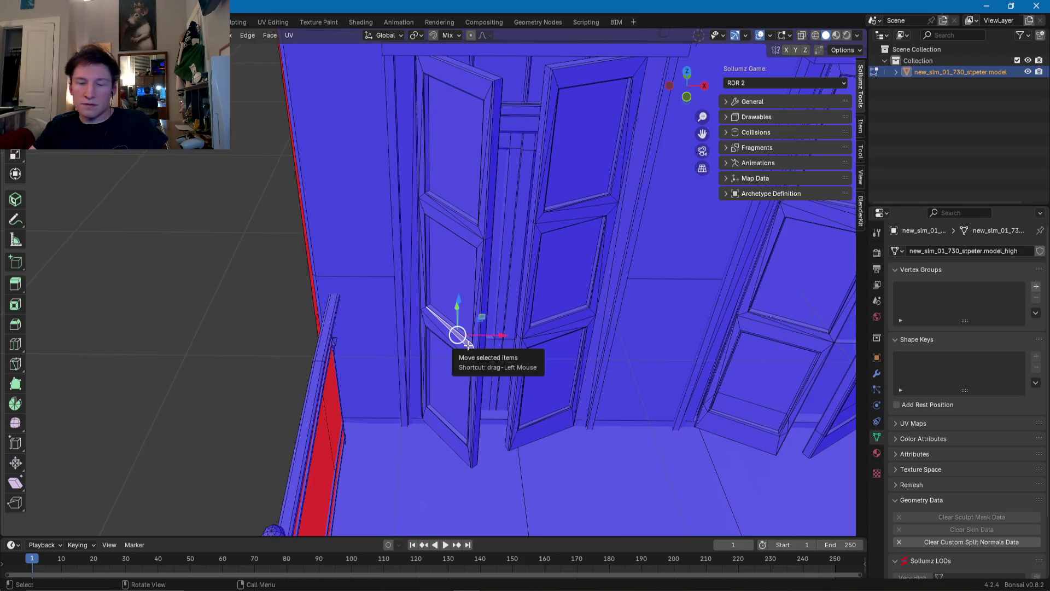
Step: Rotate the left shutter open and slide it along X to the balcony corner by the railing
key("l")
middle_click_drag(468, 345, 484, 350)
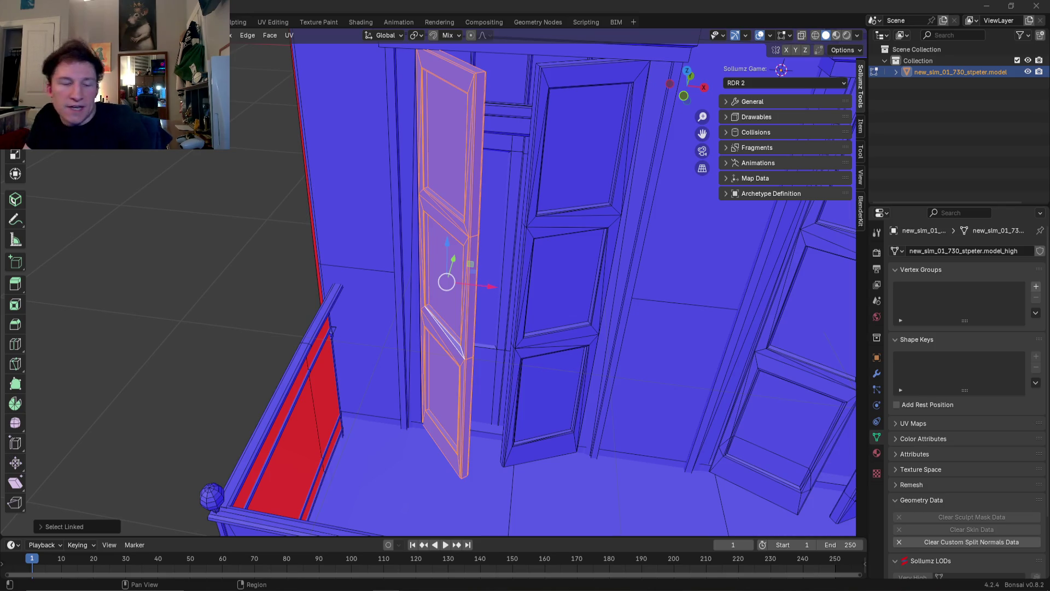
mouse_move(494, 356)
middle_mouse_down()
mouse_move(476, 363)
mouse_move(460, 348)
middle_mouse_up()
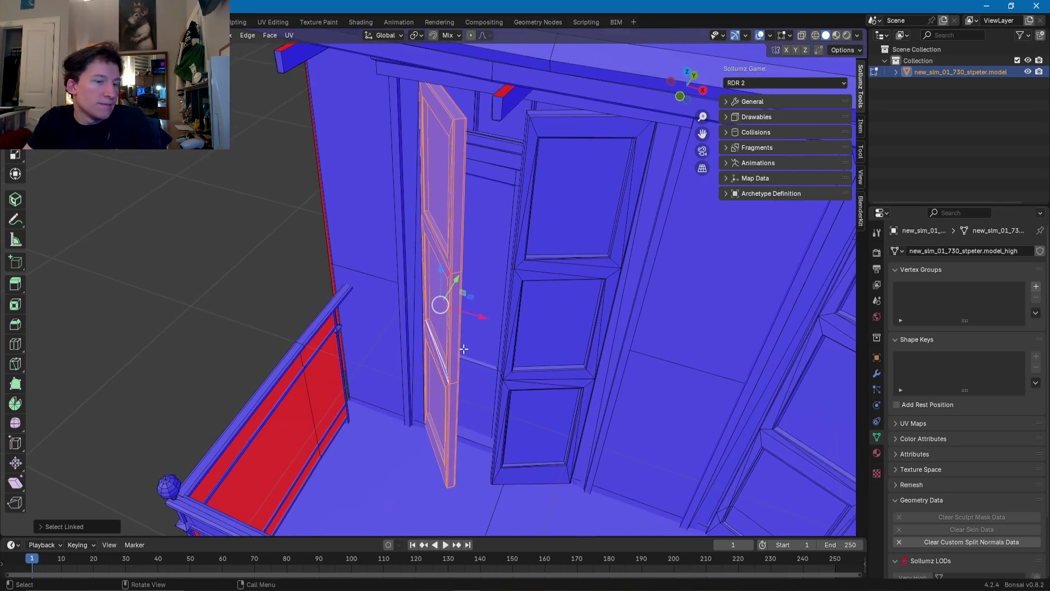
key("r")
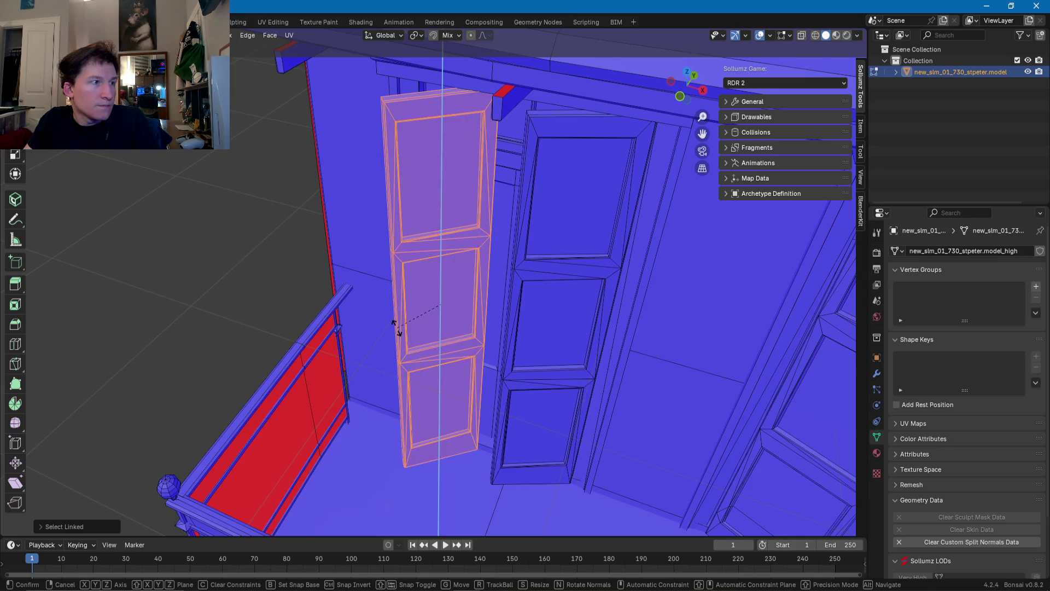
left_click(396, 327)
key("g")
key("x")
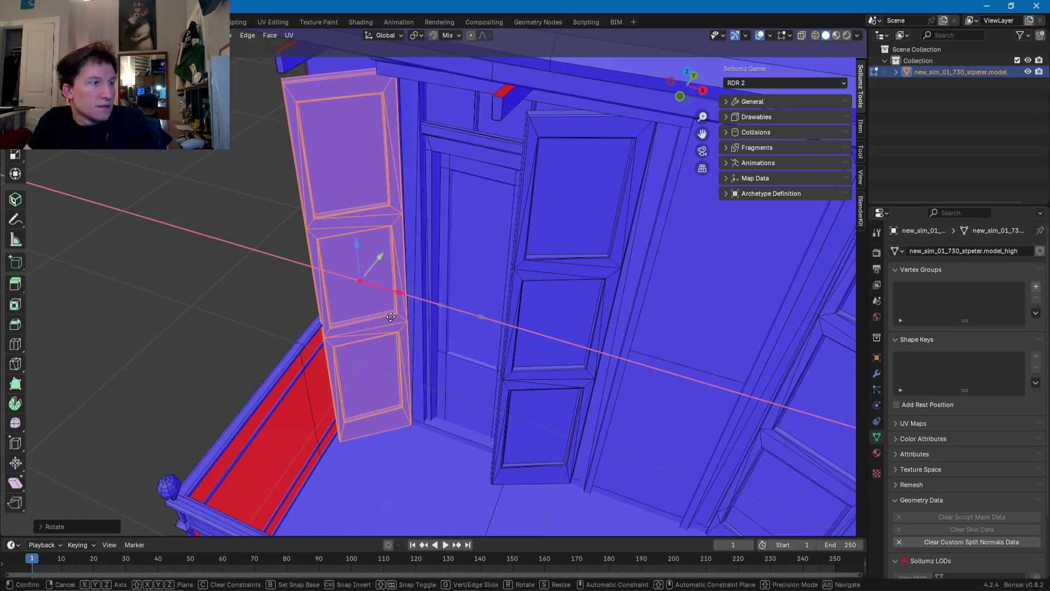
left_click(407, 318)
mouse_move(407, 318)
middle_mouse_down()
mouse_move(520, 344)
mouse_move(407, 359)
mouse_move(387, 338)
mouse_move(385, 379)
mouse_move(404, 361)
mouse_move(532, 355)
mouse_move(496, 363)
mouse_move(368, 293)
mouse_move(391, 305)
mouse_move(394, 336)
mouse_move(326, 347)
mouse_move(413, 346)
mouse_move(368, 387)
mouse_move(295, 382)
mouse_move(345, 328)
mouse_move(316, 368)
mouse_move(473, 368)
mouse_move(295, 326)
mouse_move(398, 347)
mouse_move(614, 346)
mouse_move(429, 333)
mouse_move(371, 309)
middle_mouse_up()
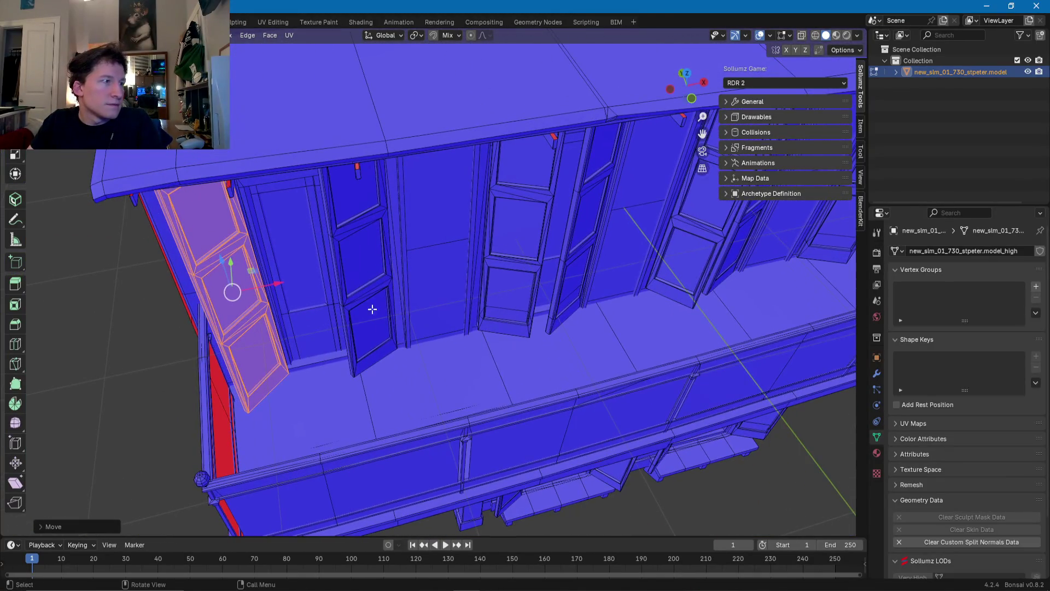
Step: Select the next shutter door, rotate it open, and move it along X and Y
left_click(360, 295)
key("ctrl+l")
scroll(360, 296, "up", 5)
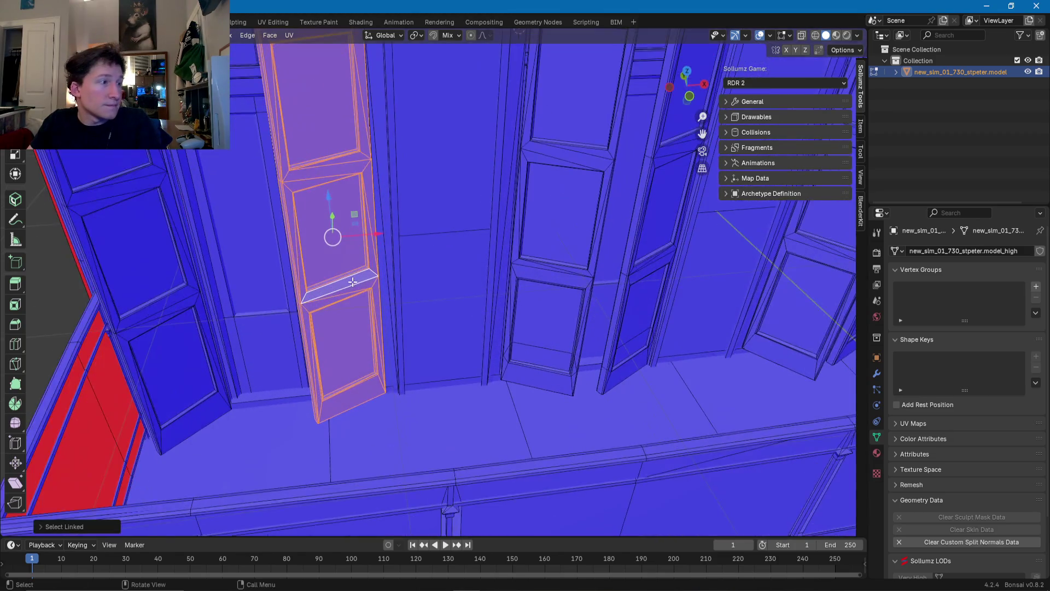
key("r")
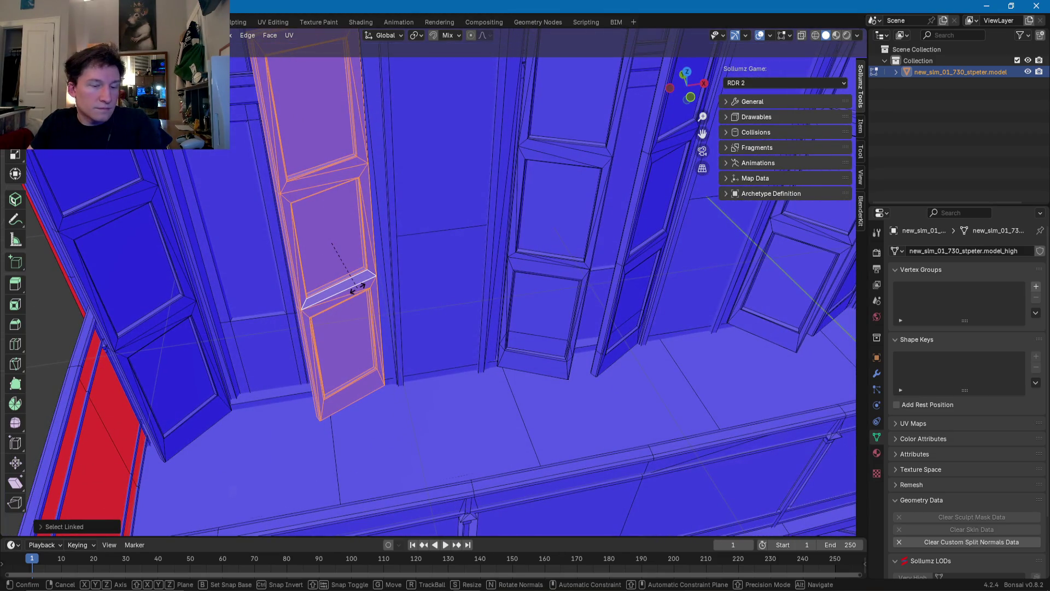
left_click(376, 212)
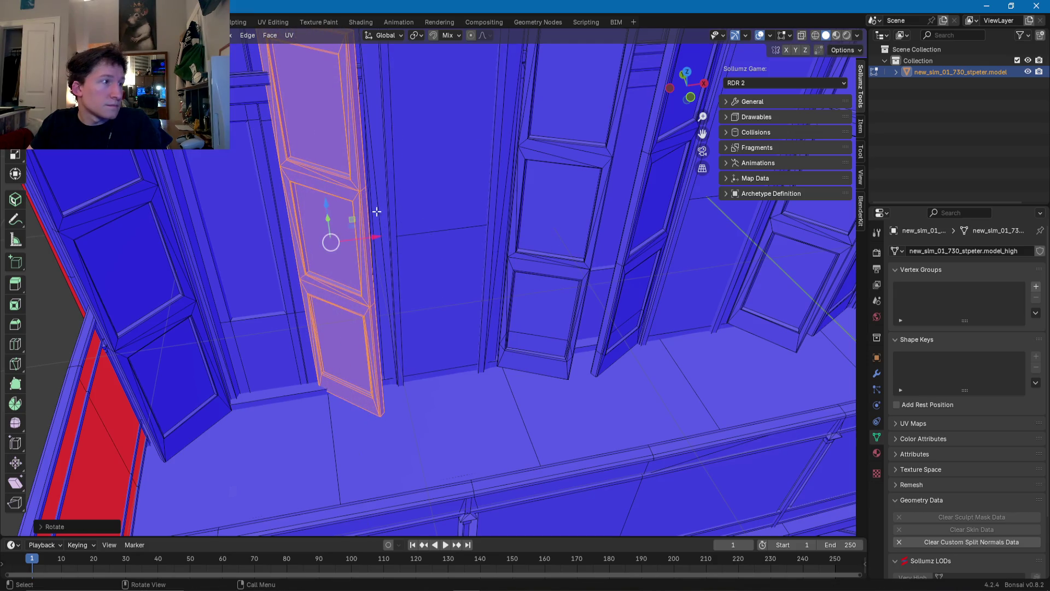
key("g")
key("x")
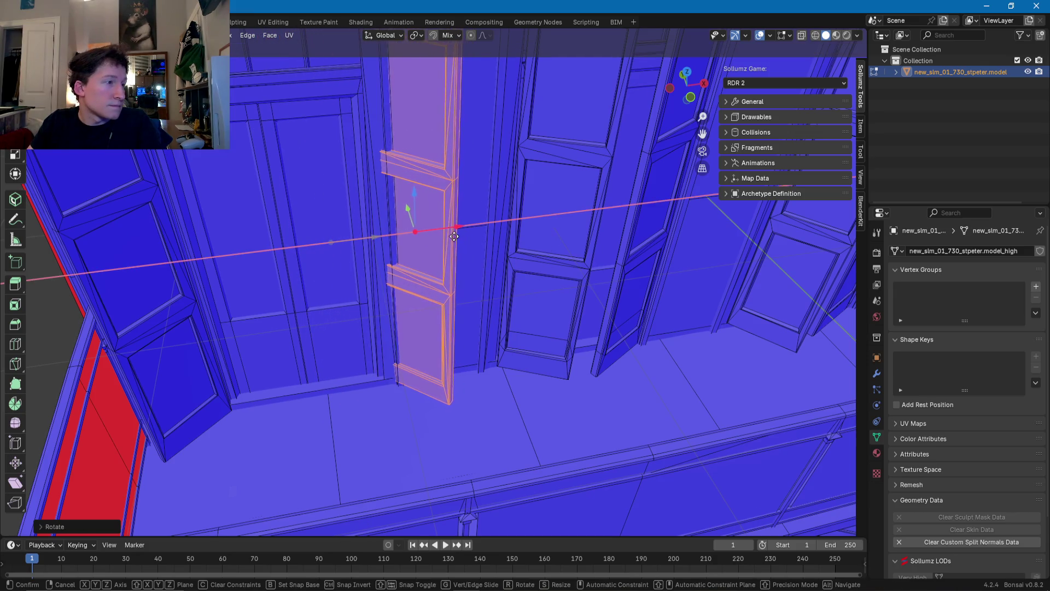
left_click(426, 237)
key("g")
key("y")
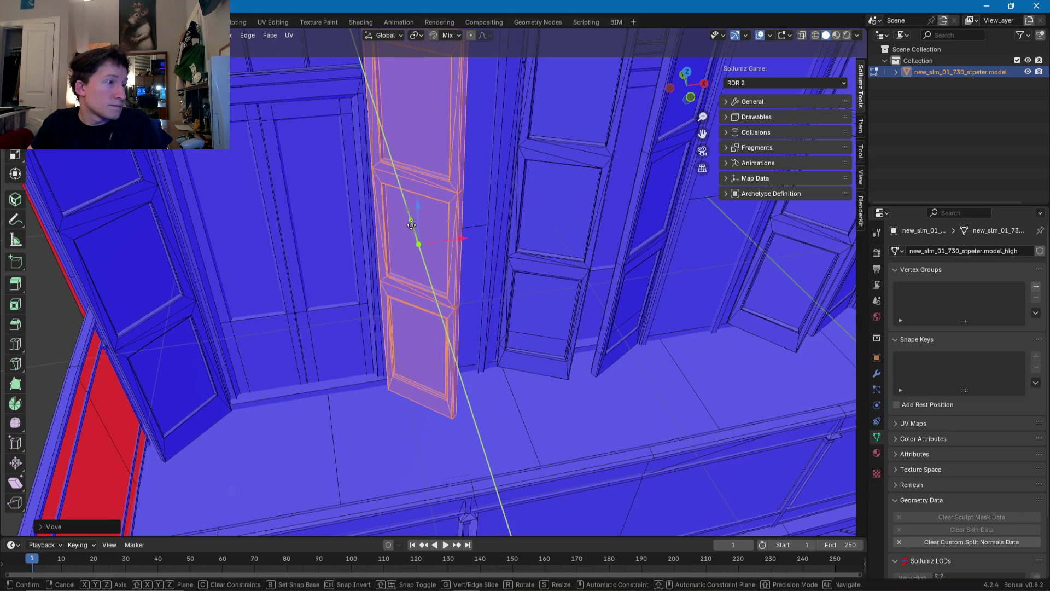
left_click(410, 219)
mouse_move(410, 219)
middle_mouse_down()
mouse_move(424, 219)
mouse_move(371, 231)
mouse_move(442, 223)
mouse_move(319, 230)
mouse_move(421, 271)
middle_mouse_up()
Step: Rotate another shutter door about Z and slide it along X and Y beside its doorway
left_click(421, 272)
key("ctrl+l")
key("r")
key("z")
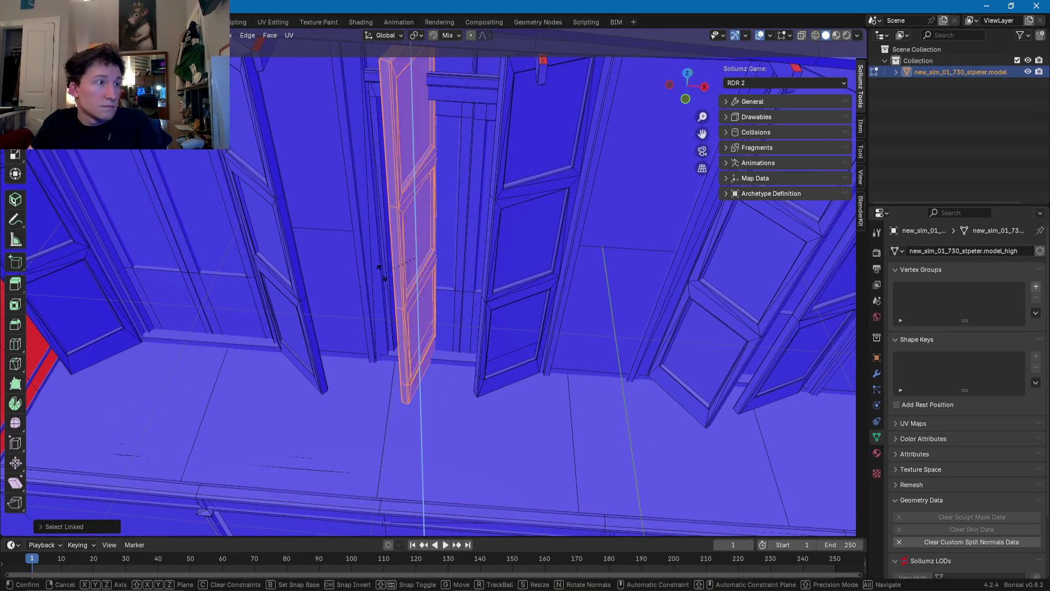
left_click(447, 259)
left_click_drag(447, 259, 384, 272)
middle_click_drag(384, 272, 368, 270)
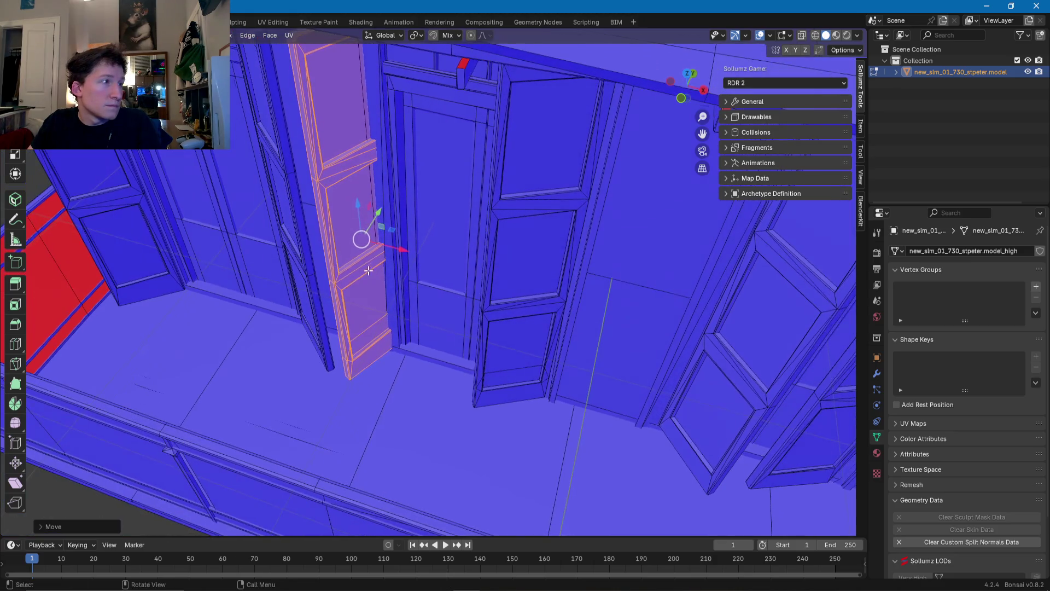
left_click_drag(377, 214, 363, 225)
left_click_drag(399, 261, 395, 260)
mouse_move(394, 261)
middle_mouse_down()
mouse_move(434, 246)
mouse_move(452, 257)
mouse_move(410, 262)
mouse_move(418, 253)
middle_mouse_up()
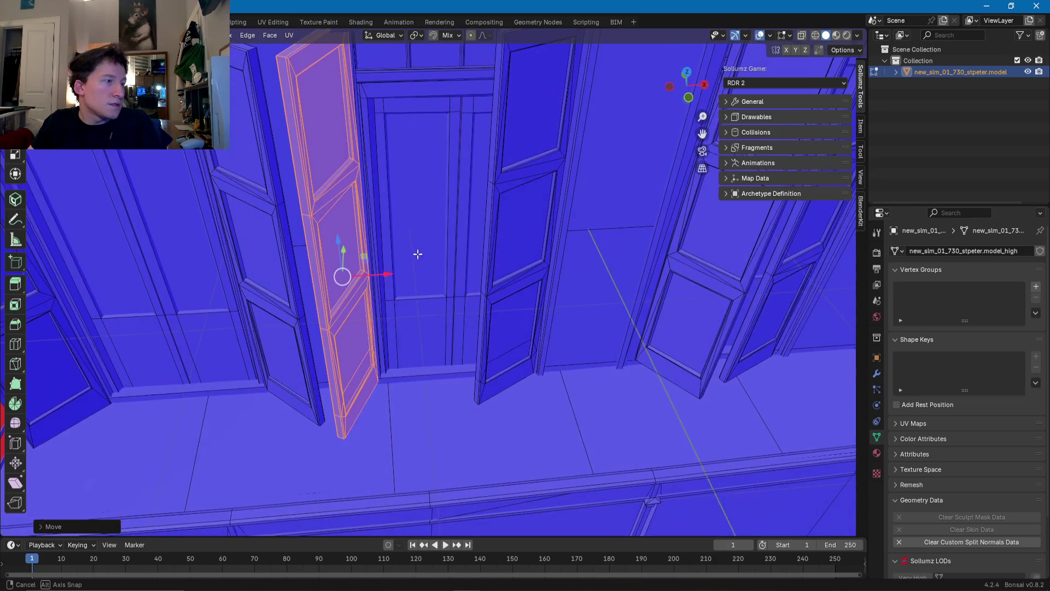
mouse_move(612, 284)
middle_mouse_down("shift")
mouse_move(288, 298)
mouse_move(293, 333)
mouse_move(381, 306)
middle_mouse_up("shift")
left_click(381, 306)
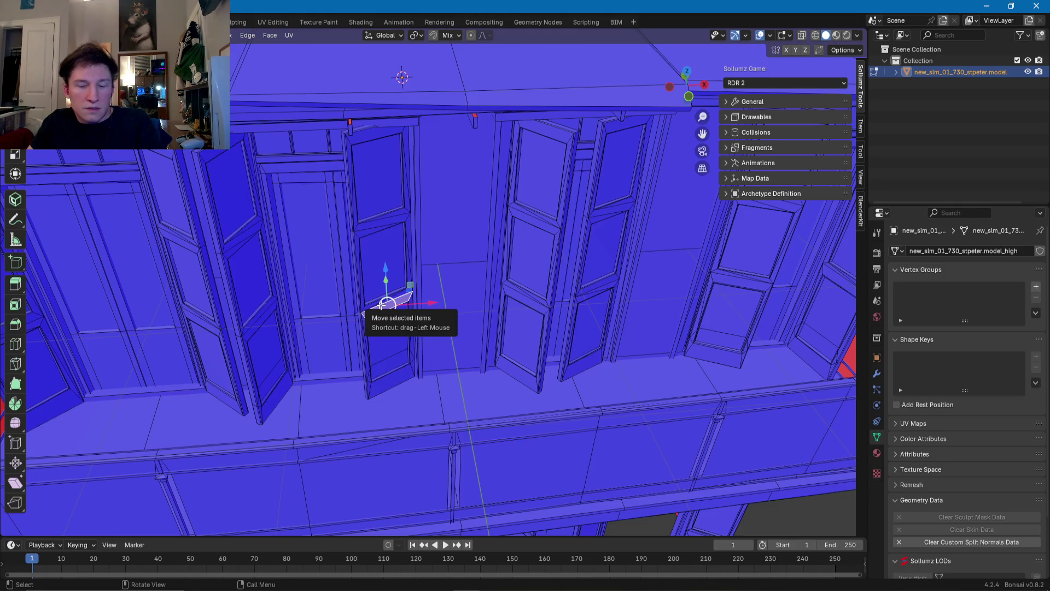
Step: Rotate the selected shutter door about Z to face forward and shift it along X
key("ctrl+l")
key("r")
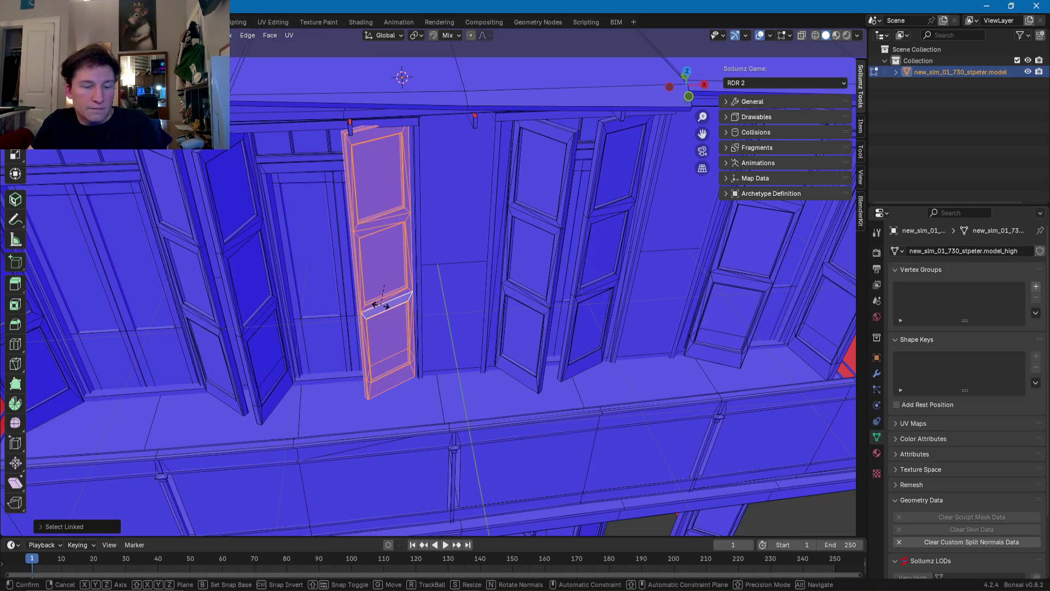
key("z")
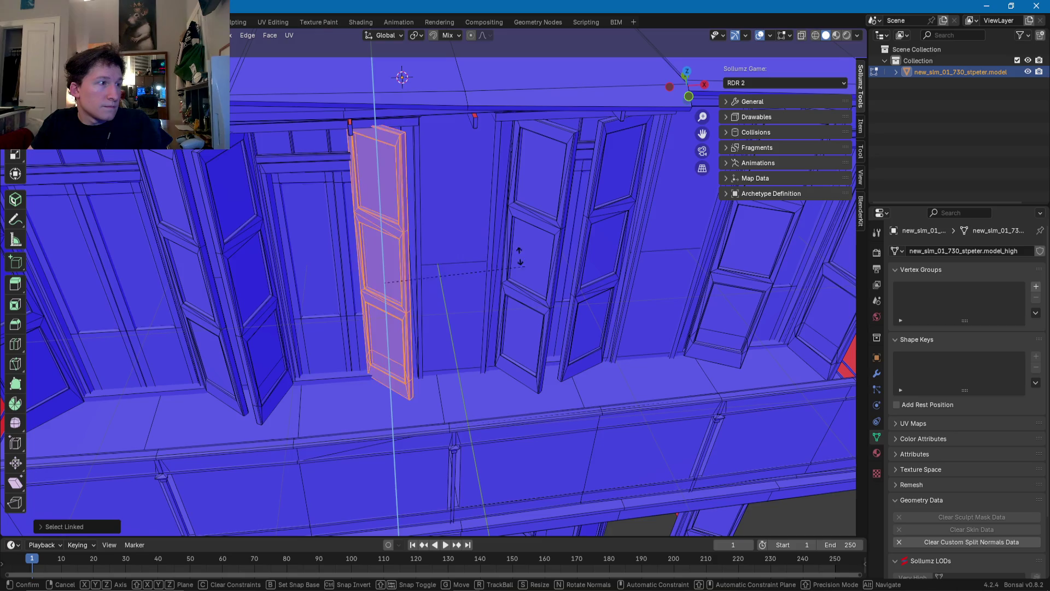
left_click(475, 241)
mouse_move(468, 257)
middle_mouse_down()
mouse_move(415, 296)
mouse_move(521, 275)
middle_mouse_up()
key("g")
key("x")
left_click(454, 285)
Step: Nudge the shutter further along X, then outward along Y into its open position
scroll(521, 275, "up", 3)
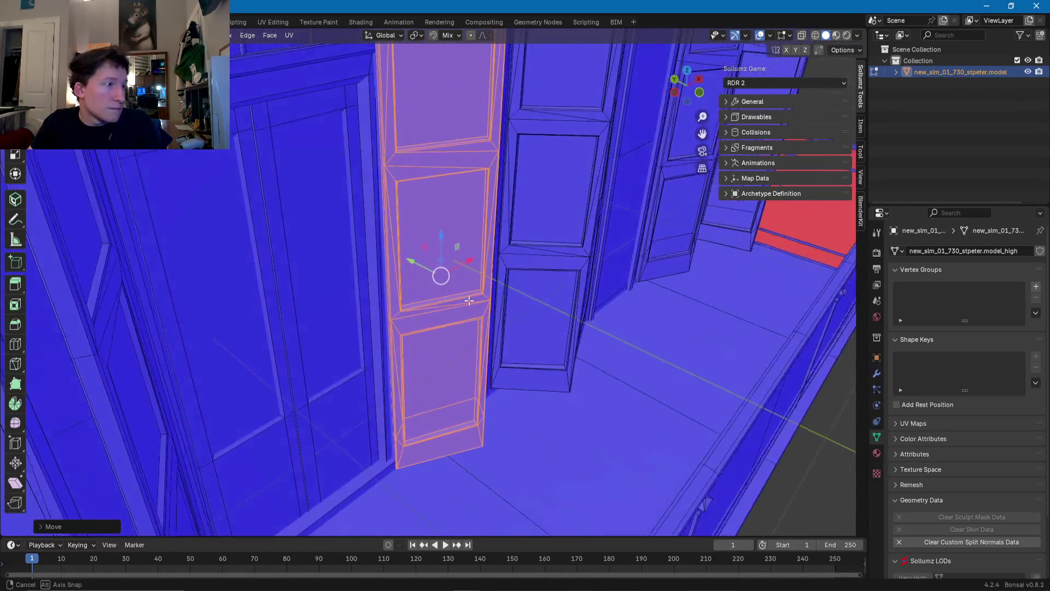
key("g")
key("x")
left_click(472, 266)
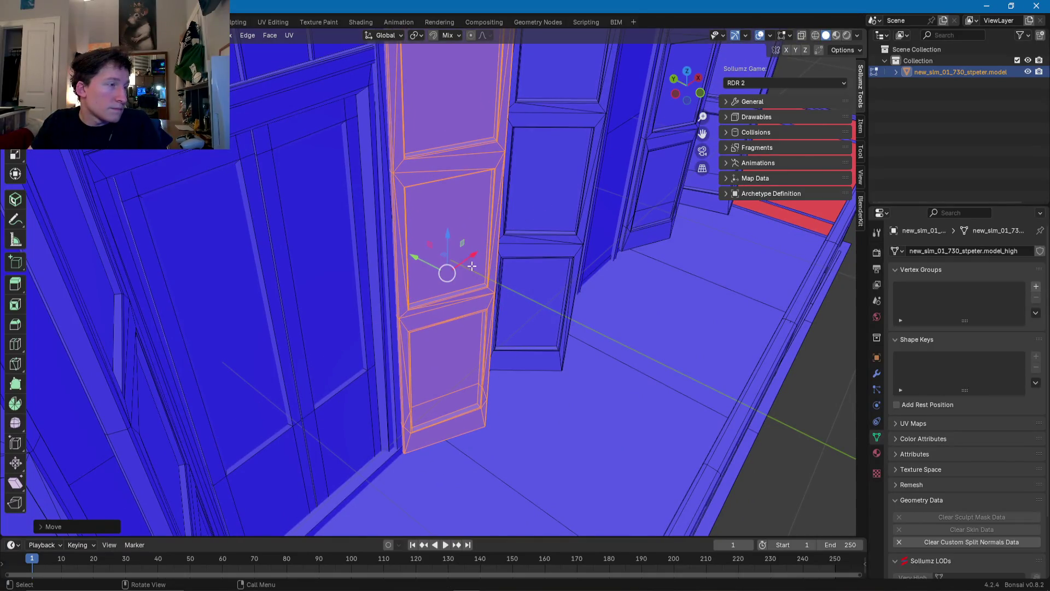
middle_click_drag(420, 265, 429, 262)
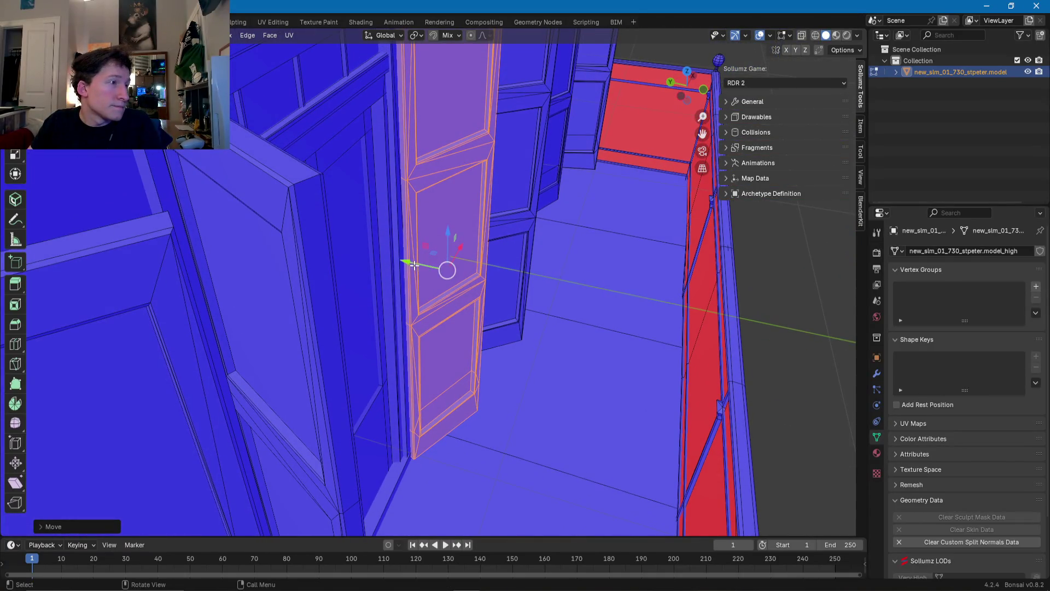
key("g")
key("y")
left_click(438, 265)
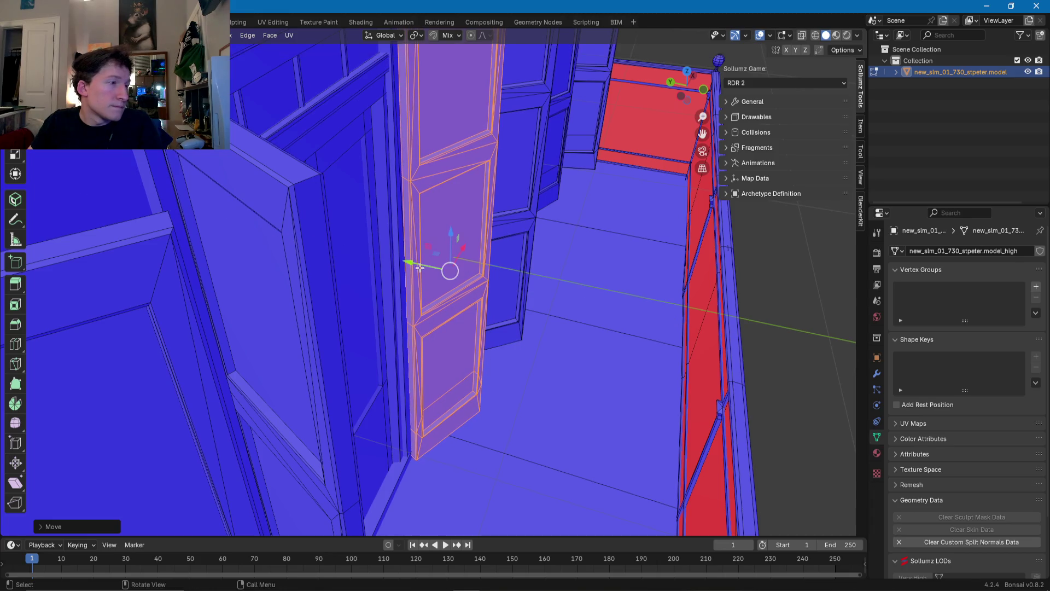
middle_click_drag(446, 265, 434, 281)
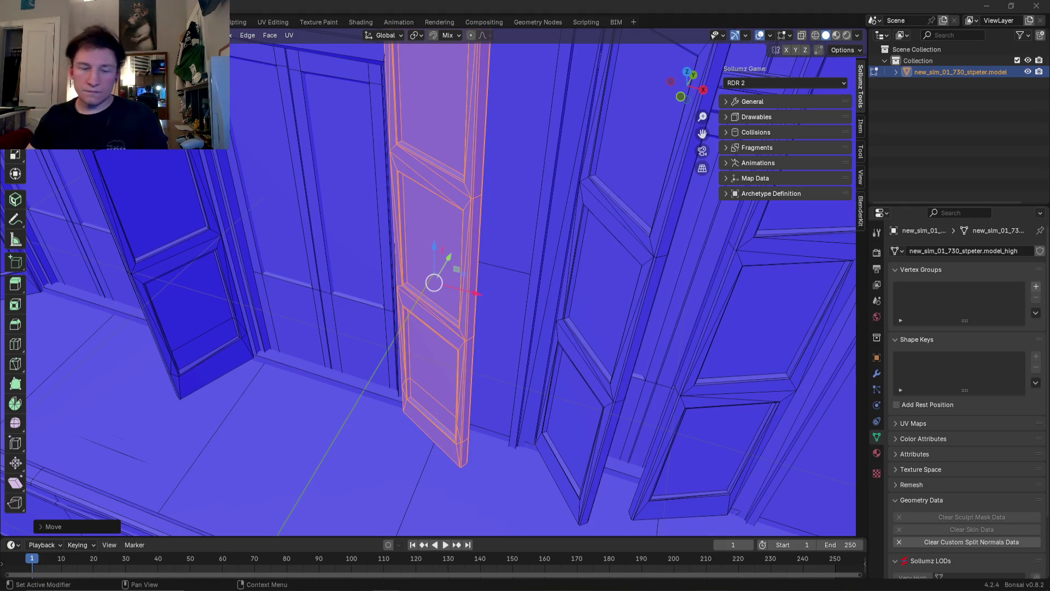
Step: Select the whole middle shutter door and rotate it open around the Z axis
mouse_move(440, 405)
middle_mouse_down()
mouse_move(386, 421)
mouse_move(442, 401)
middle_mouse_up()
left_click(442, 401)
key("ctrl+l")
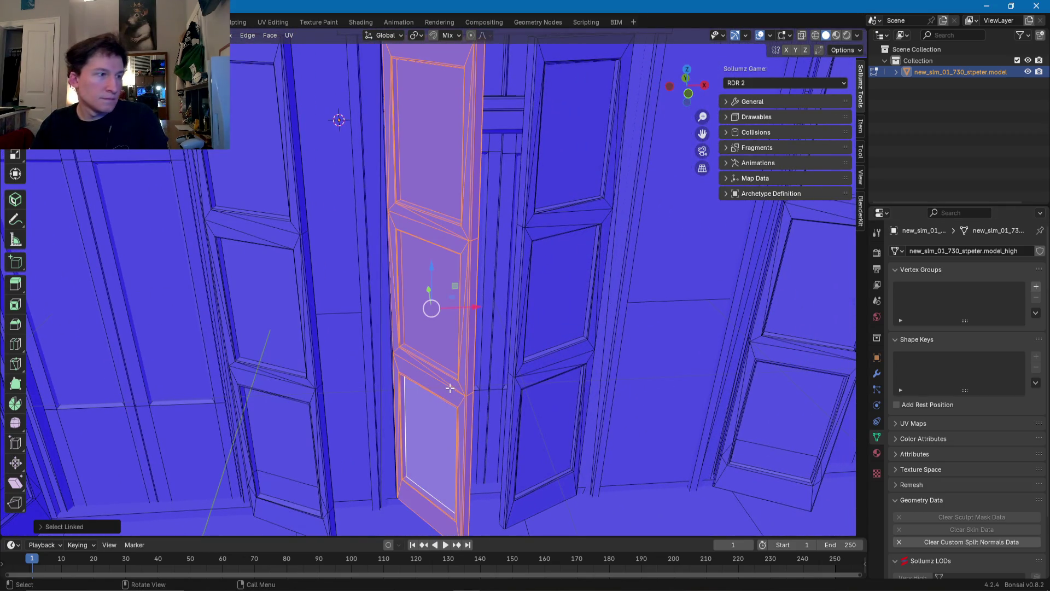
key("r")
key("z")
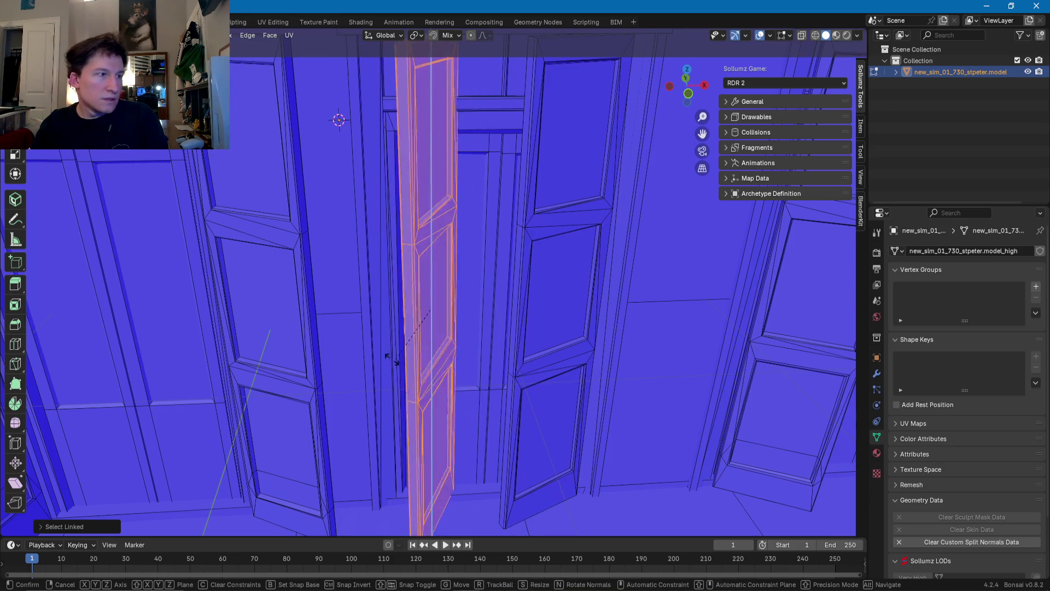
left_click(432, 350)
Step: Slide the middle door left along X, then nudge it along Y beside the neighbouring doors
middle_click_drag(432, 349, 432, 359)
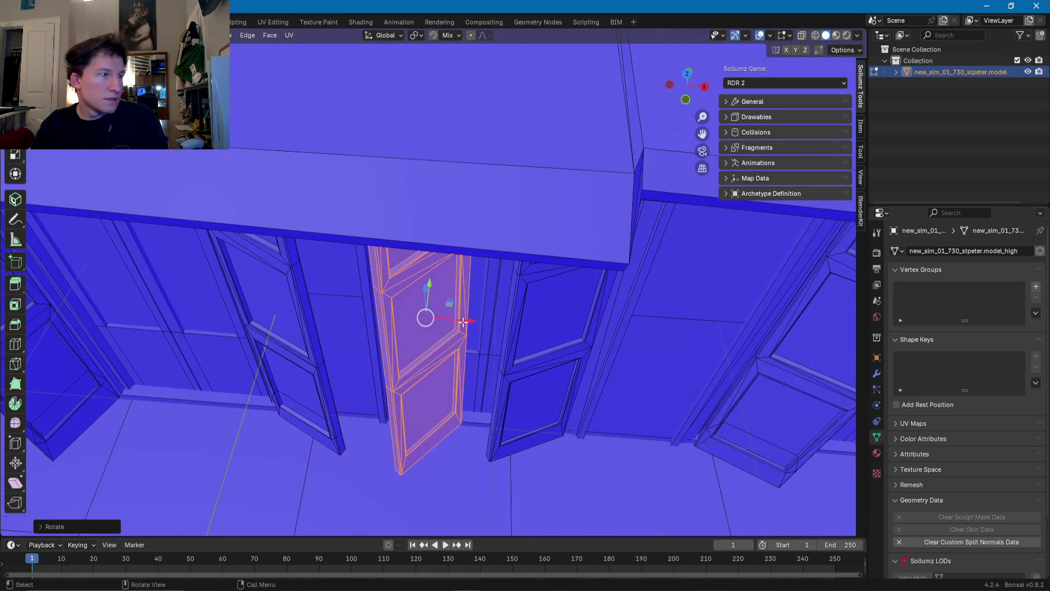
key("g")
key("x")
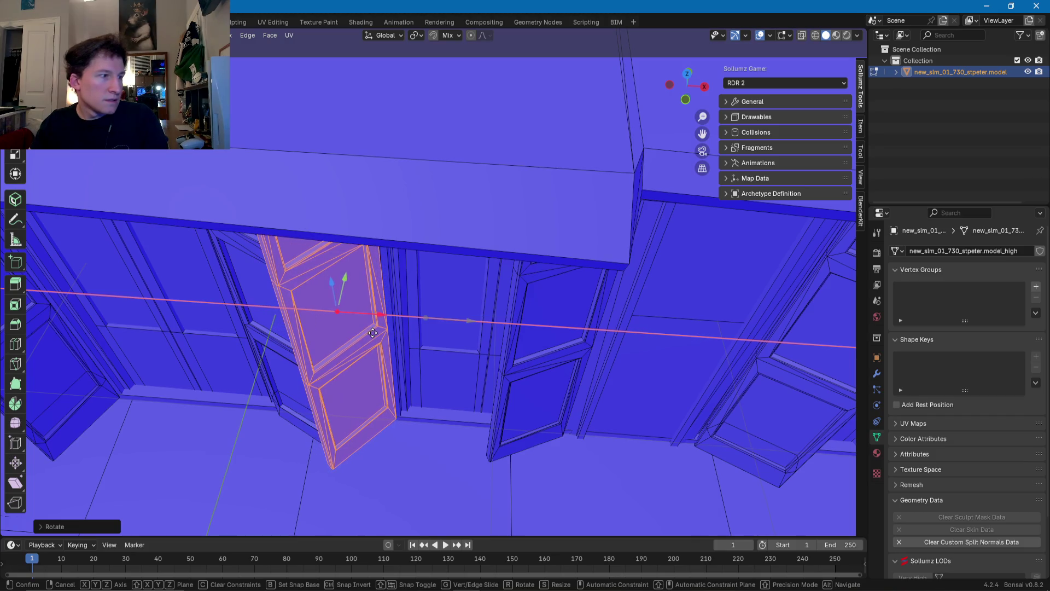
left_click(372, 332)
mouse_move(373, 333)
middle_mouse_down()
mouse_move(405, 302)
mouse_move(462, 289)
mouse_move(415, 320)
mouse_move(351, 300)
mouse_move(322, 317)
mouse_move(422, 338)
middle_mouse_up()
scroll(322, 317, "up", 5)
mouse_move(444, 297)
left_mouse_down()
mouse_move(414, 304)
mouse_move(429, 298)
left_mouse_up()
mouse_move(429, 297)
middle_mouse_down()
mouse_move(436, 377)
mouse_move(429, 346)
mouse_move(484, 343)
mouse_move(482, 361)
mouse_move(416, 328)
mouse_move(383, 333)
mouse_move(549, 331)
mouse_move(336, 340)
mouse_move(437, 339)
middle_mouse_up()
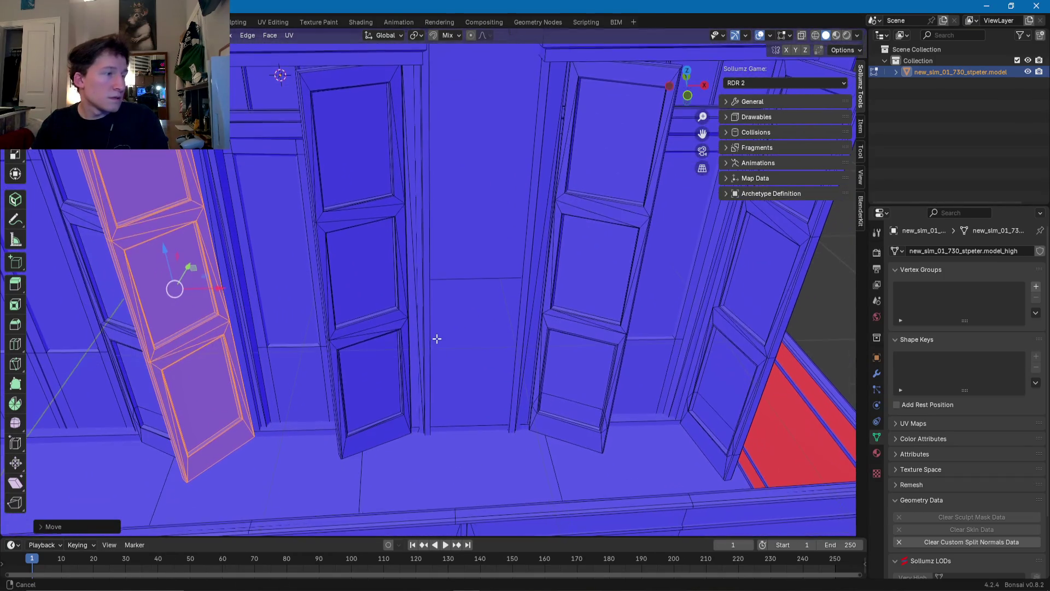
Step: Select the next shutter, swing it open and slide it along X
left_click(372, 328)
key("ctrl+l")
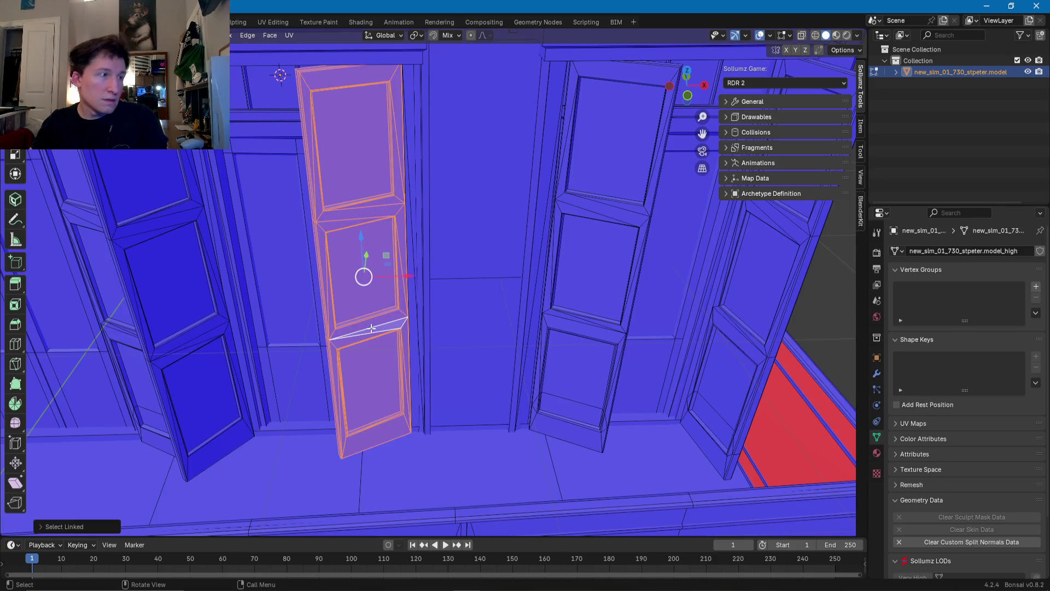
key("r")
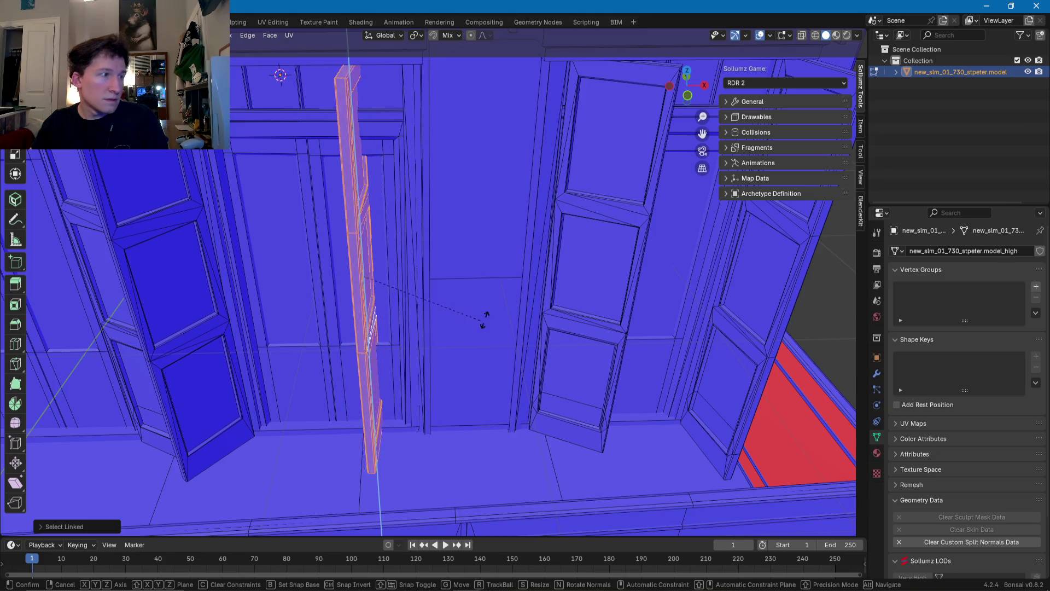
left_click(609, 240)
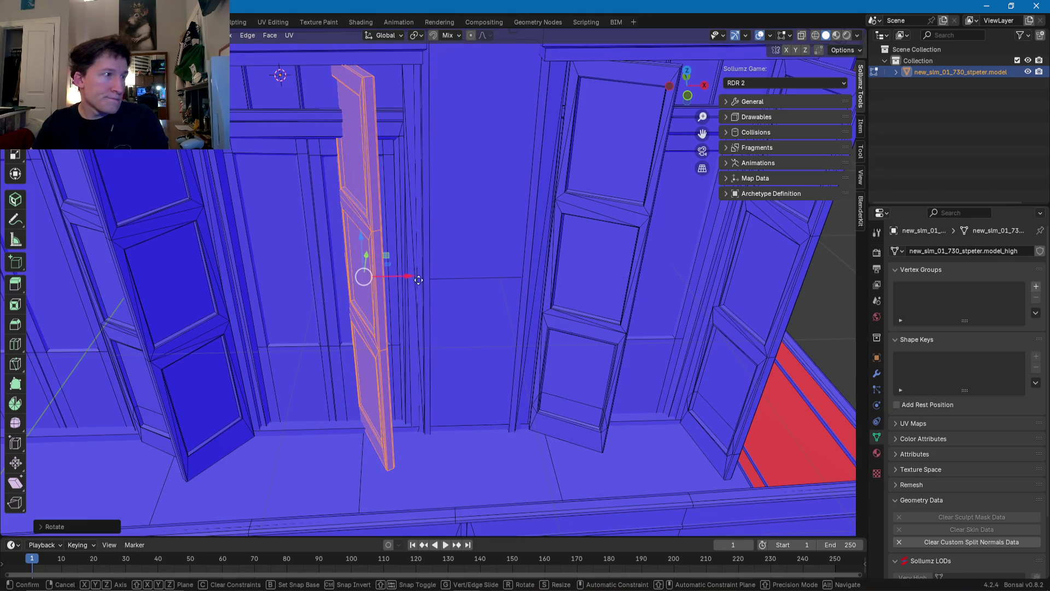
key("x")
left_click(468, 286)
Step: Frame that shutter and refine its position with further X and Y moves
key("KP_Decimal")
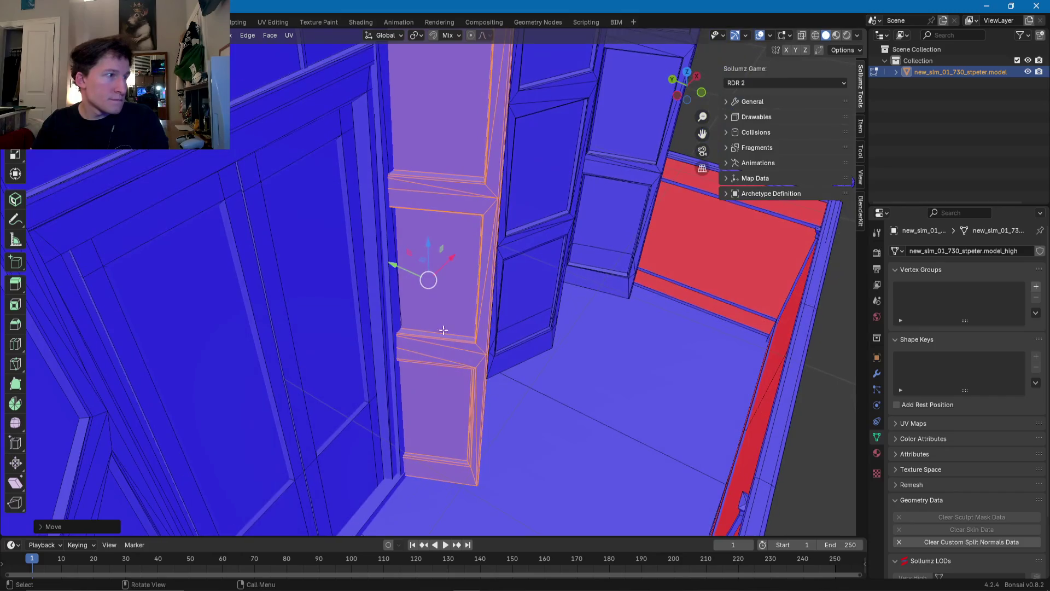
key("g")
key("x")
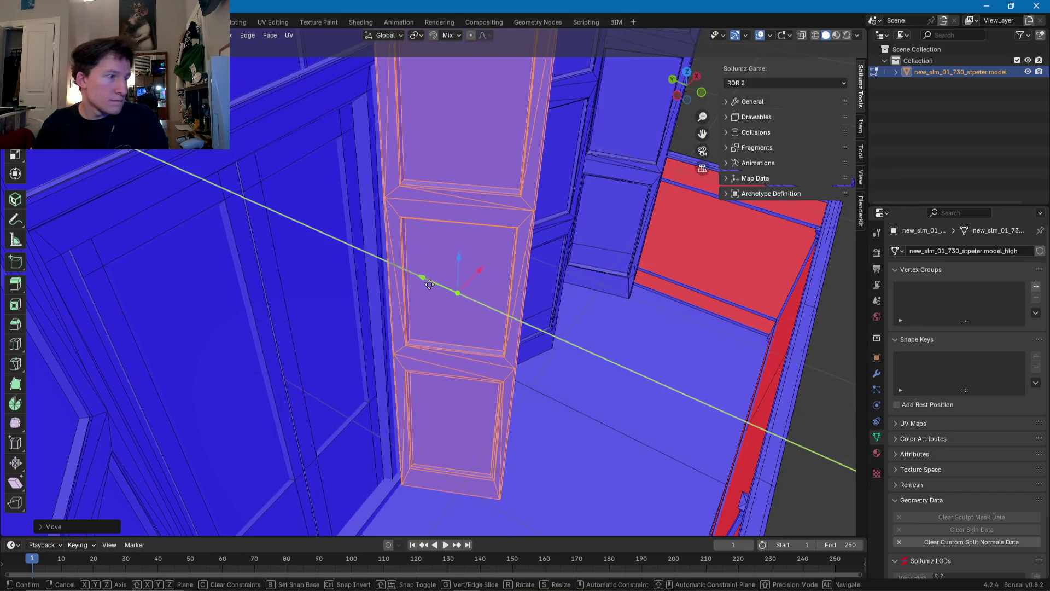
left_click(429, 285)
key("g")
key("x")
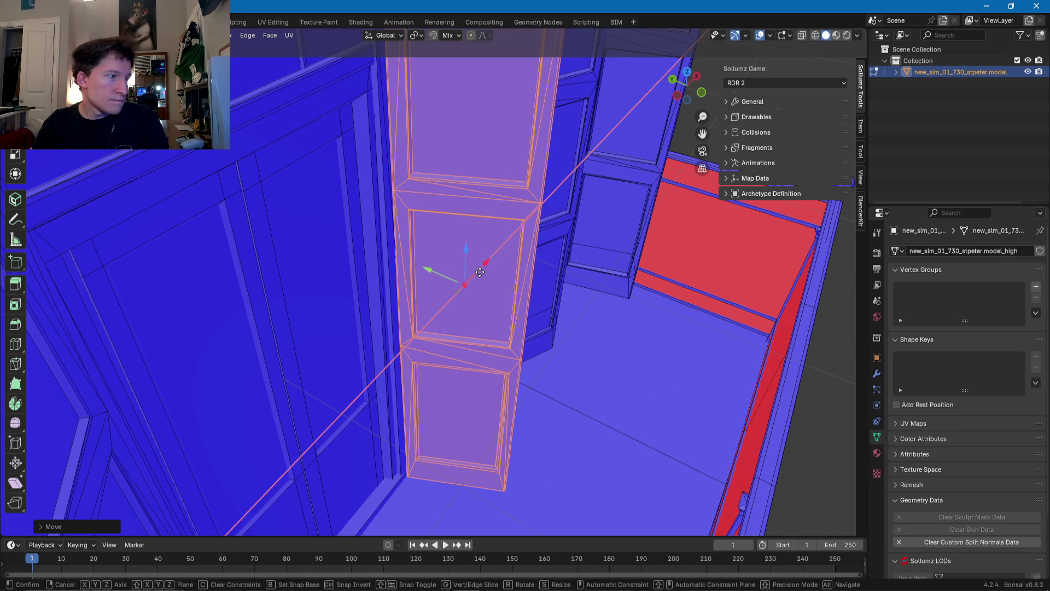
key("y")
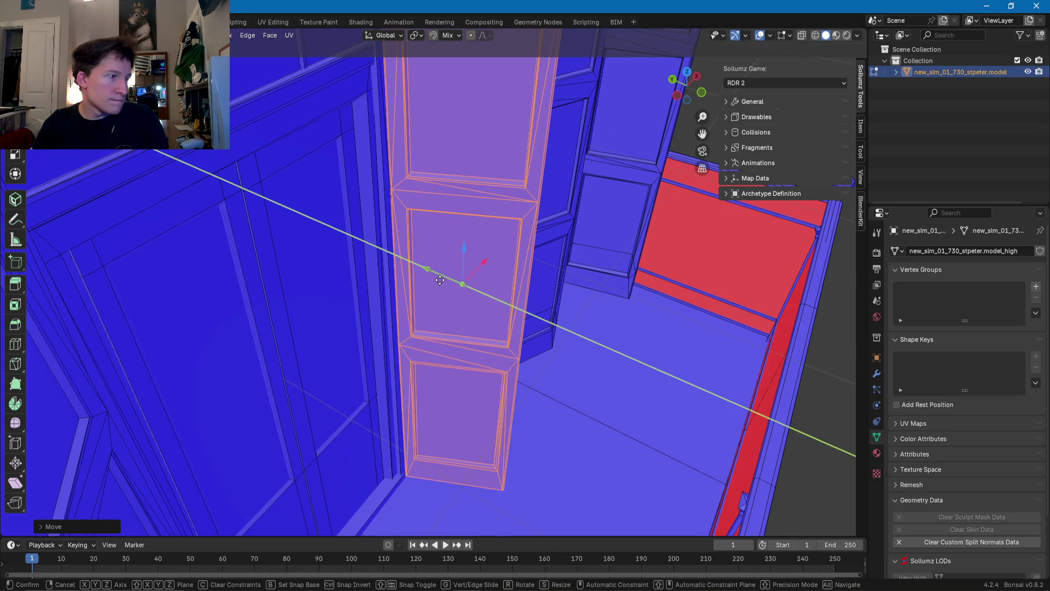
left_click(440, 280)
Step: Select the last shutter, rotate it nearly edge-on around Z and shift it left along X
mouse_move(440, 280)
middle_mouse_down()
mouse_move(458, 284)
mouse_move(352, 300)
mouse_move(506, 328)
mouse_move(474, 308)
middle_mouse_up()
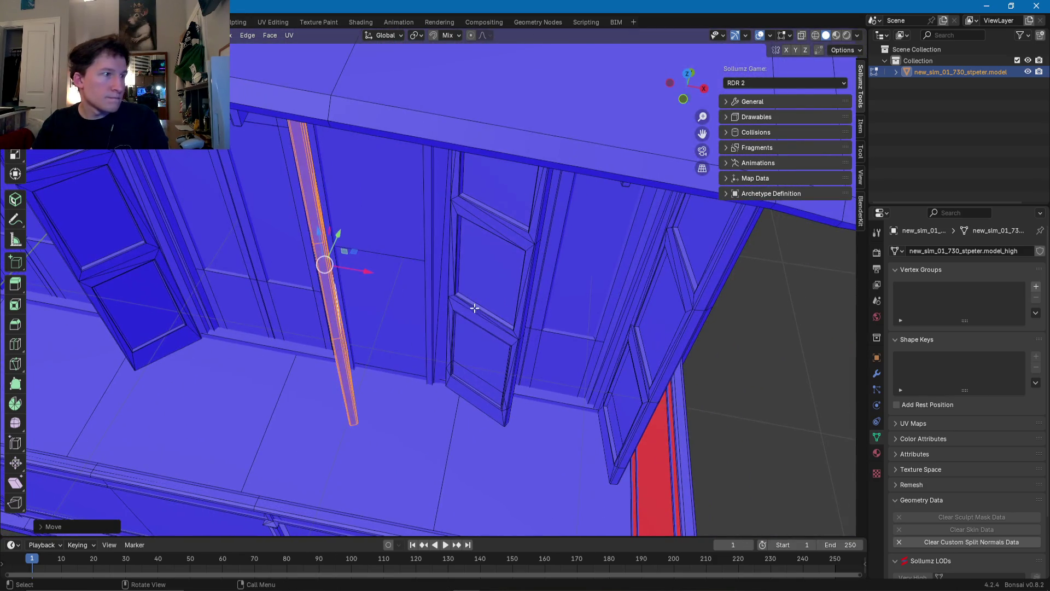
left_click(474, 308)
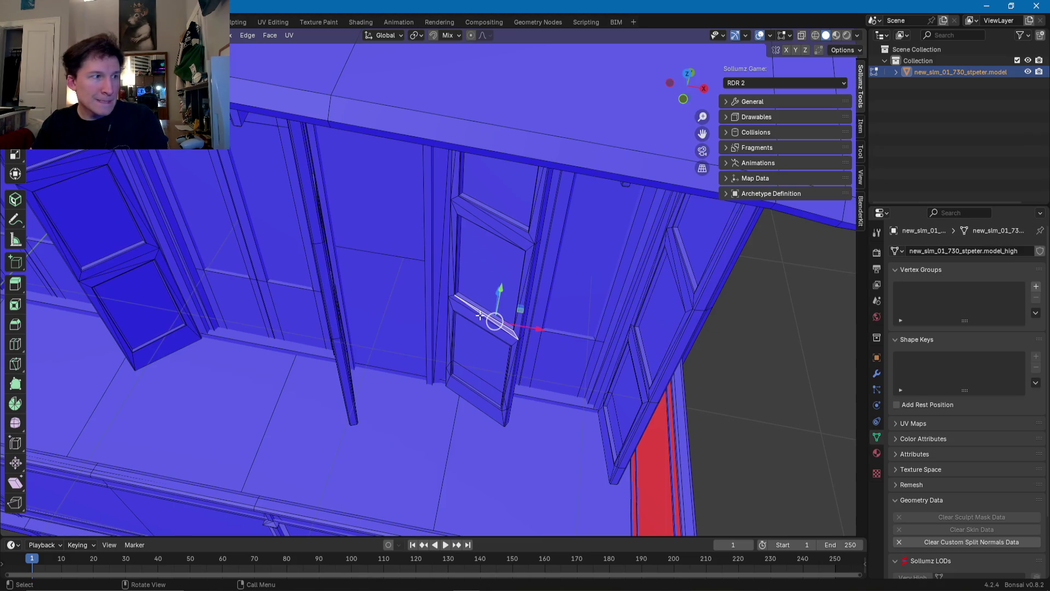
key("l")
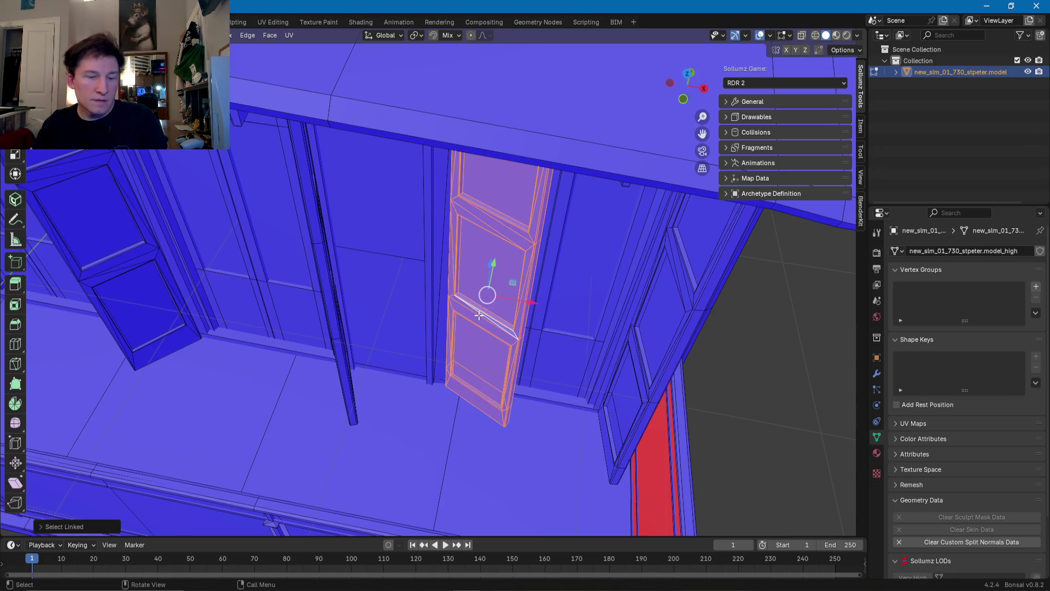
key("r")
key("z")
left_click(311, 268)
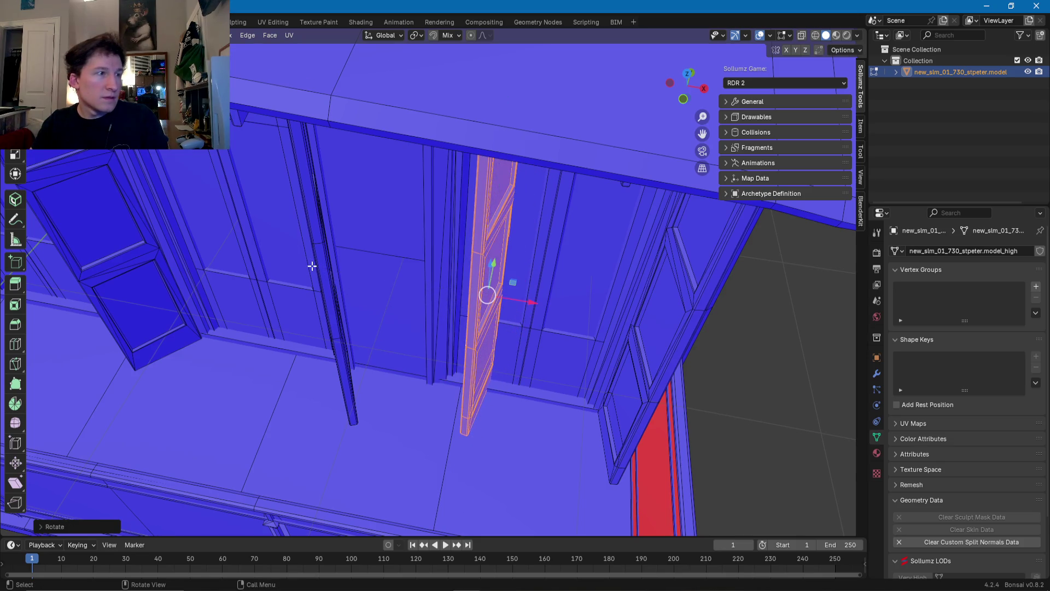
left_click_drag(520, 300, 483, 302)
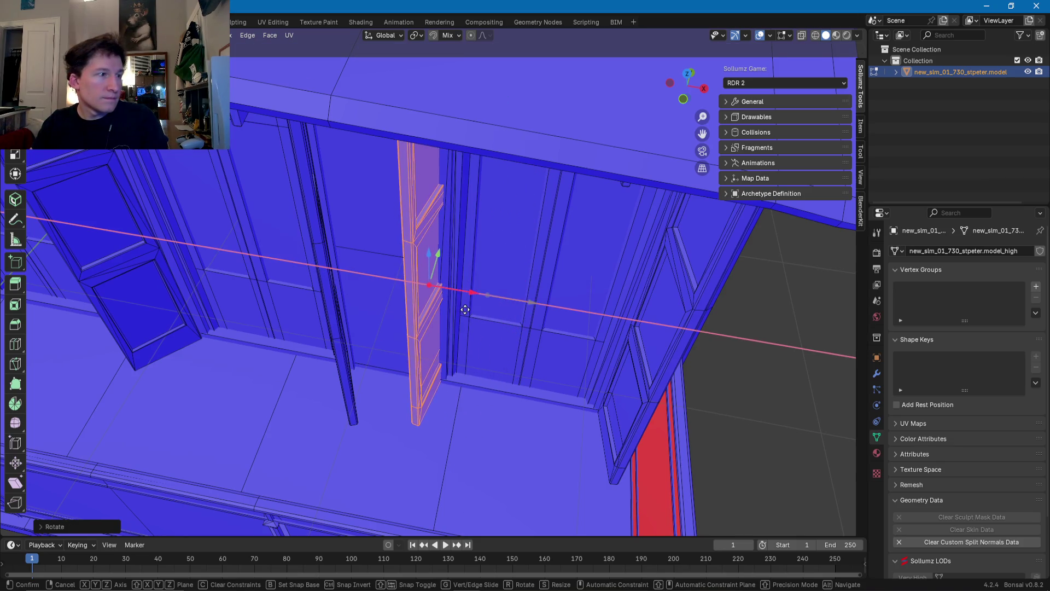
left_click(465, 310)
Step: Move the last shutter along Y into its final spot beside the doorway frame
middle_click_drag(465, 309, 430, 276)
key("g")
key("y")
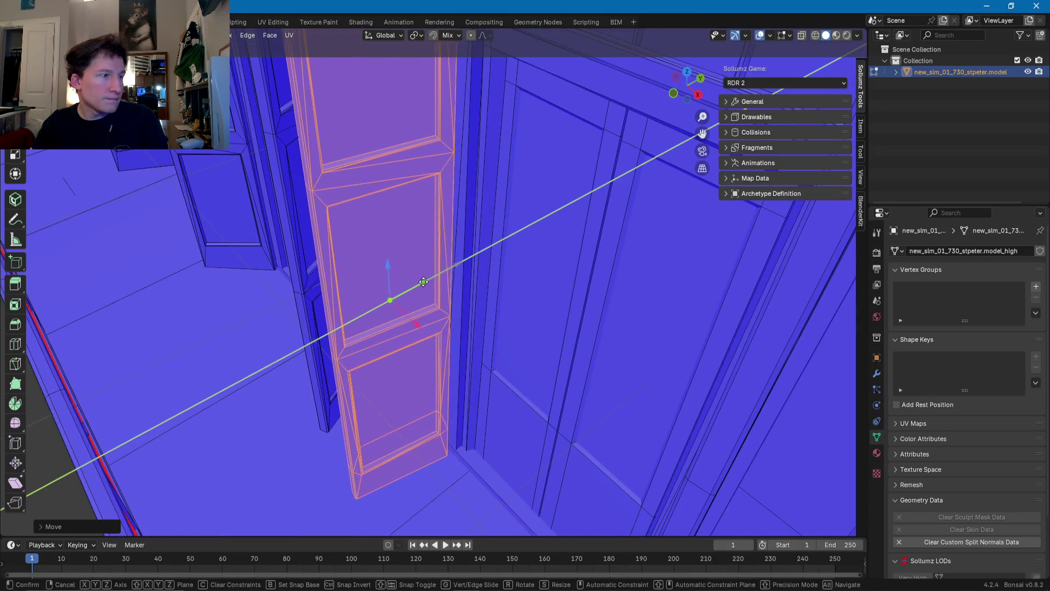
left_click(435, 280)
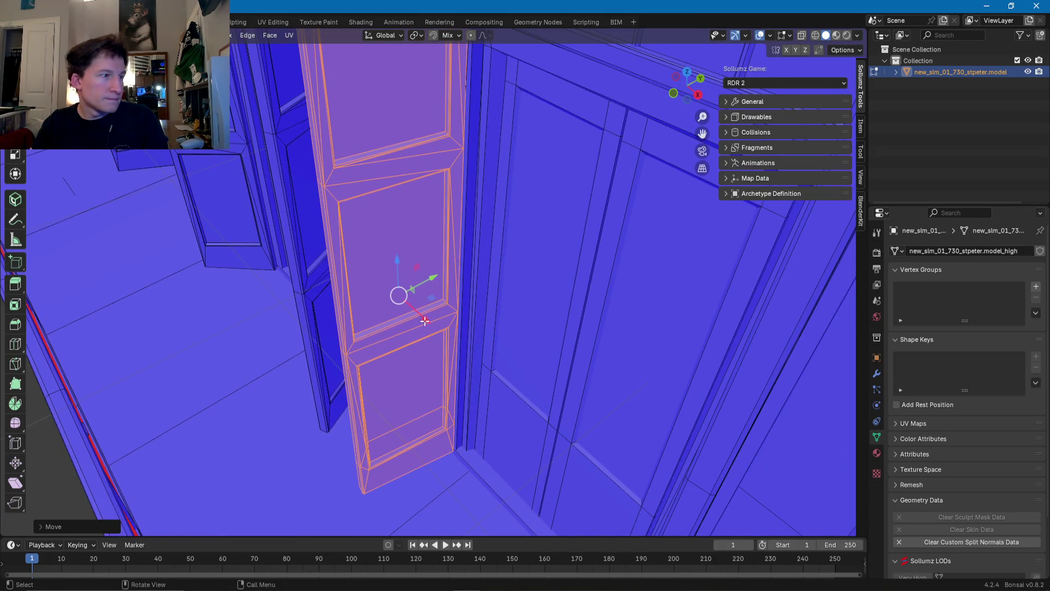
key("g")
key("x")
key("Escape")
mouse_move(432, 323)
middle_mouse_down()
mouse_move(455, 330)
mouse_move(420, 279)
mouse_move(425, 306)
mouse_move(711, 300)
mouse_move(683, 293)
mouse_move(572, 308)
mouse_move(590, 295)
mouse_move(414, 311)
middle_mouse_up()
Step: Zoom out and back in, then orbit to review the opened shutters and the inner door
scroll(425, 309, "down", 5)
scroll(582, 307, "down", 3)
scroll(414, 311, "up", 5)
scroll(413, 311, "up", 8)
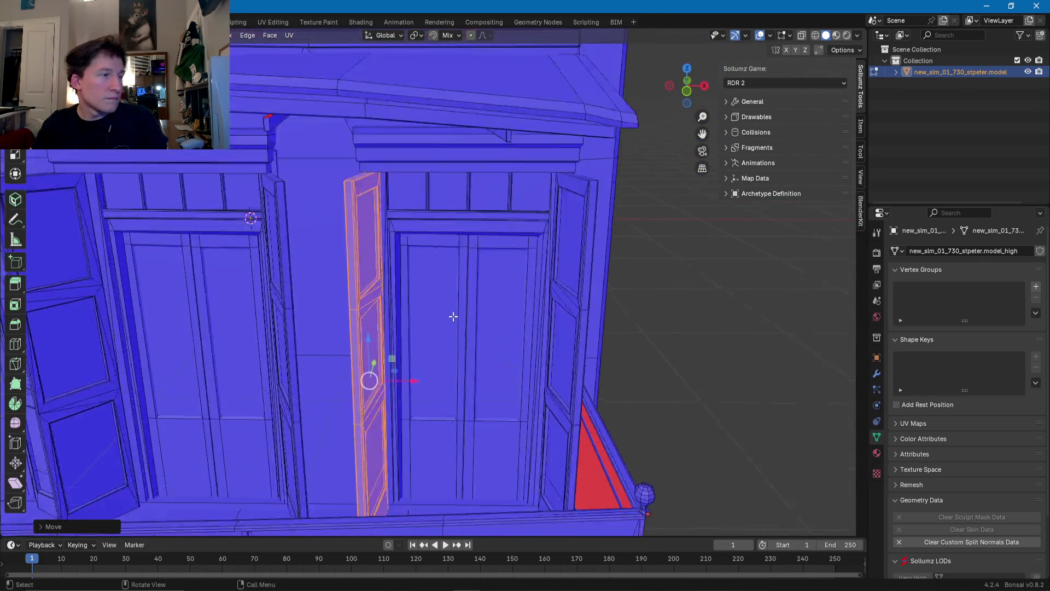
scroll(481, 344, "up", 2)
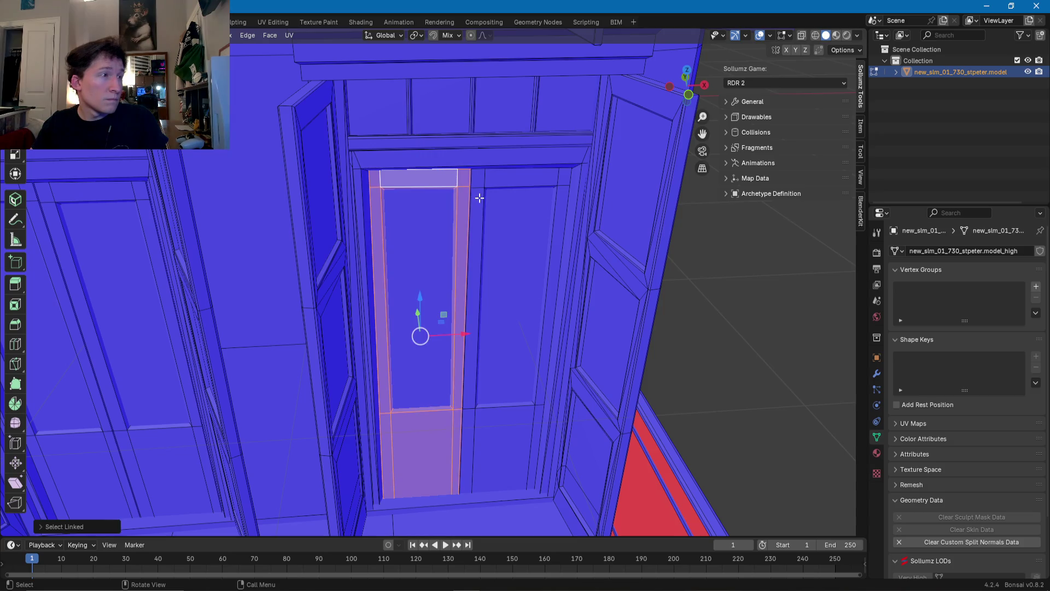
mouse_move(479, 187)
middle_mouse_down()
mouse_move(445, 112)
mouse_move(586, 112)
mouse_move(710, 96)
mouse_move(588, 171)
mouse_move(465, 211)
mouse_move(305, 218)
mouse_move(541, 139)
middle_mouse_up()
Step: Add the transom panel and the upper wall panel to the linked selection
key("l")
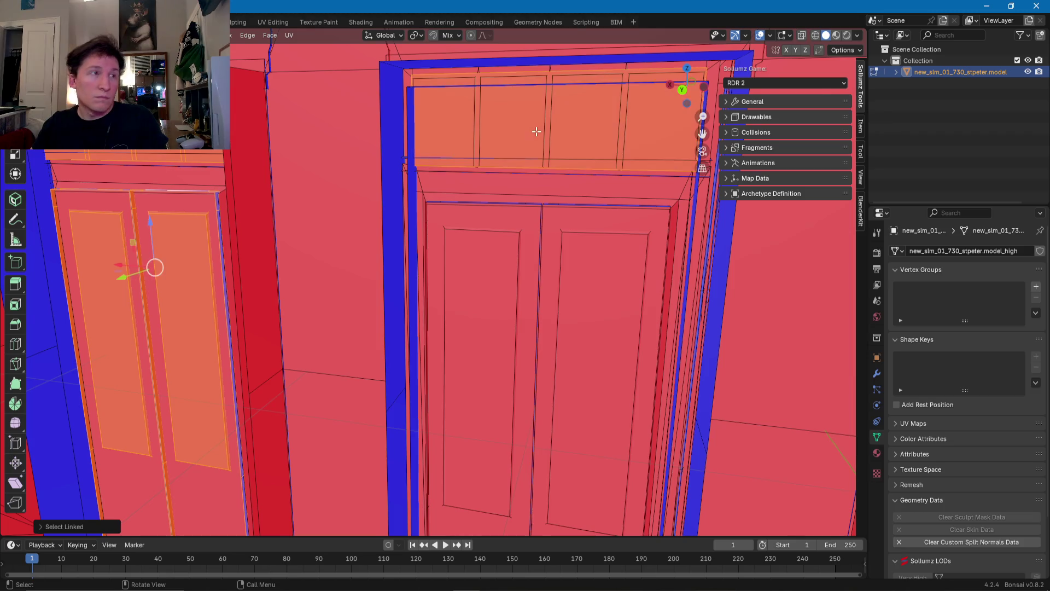
scroll(539, 131, "down", 2)
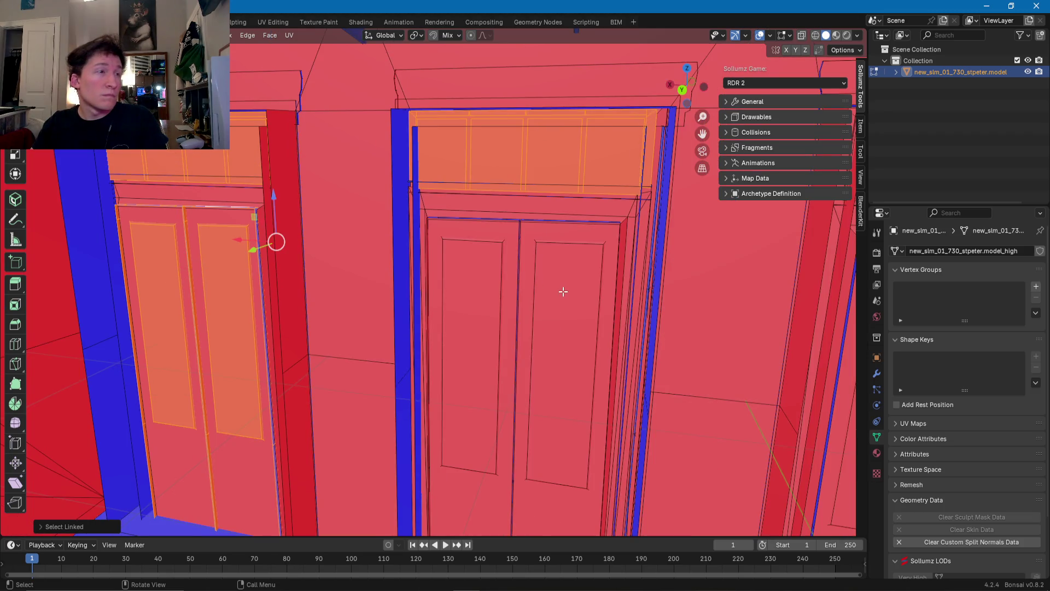
scroll(574, 317, "down", 2)
scroll(612, 349, "up", 3)
middle_click_drag(612, 349, 541, 346)
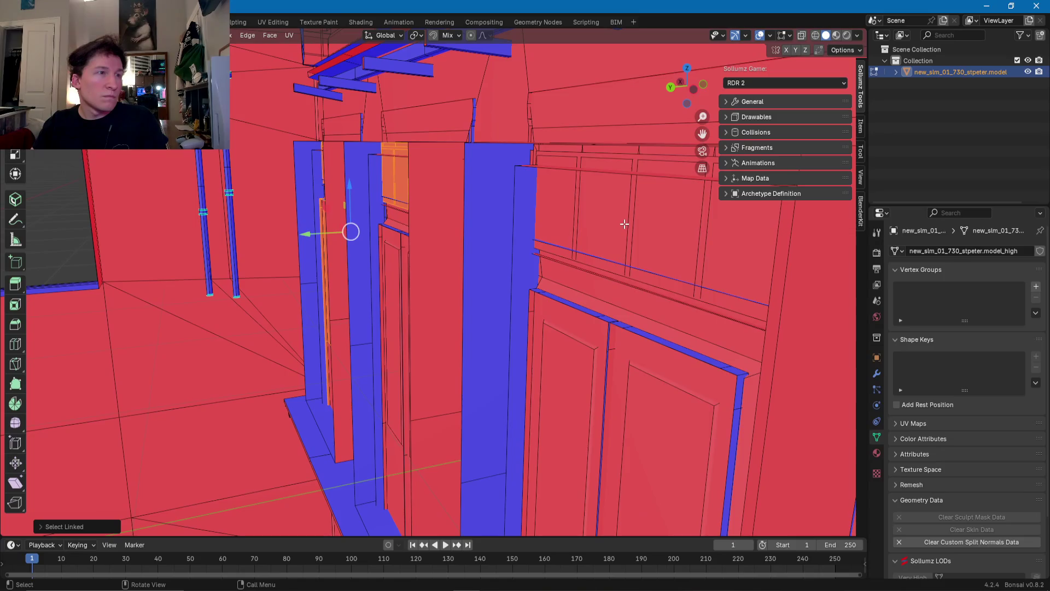
key("l")
Step: Add both halves of the centre door to the selection and check the whole balcony
mouse_move(631, 158)
middle_mouse_down()
mouse_move(553, 155)
mouse_move(487, 230)
mouse_move(516, 227)
mouse_move(484, 265)
middle_mouse_up()
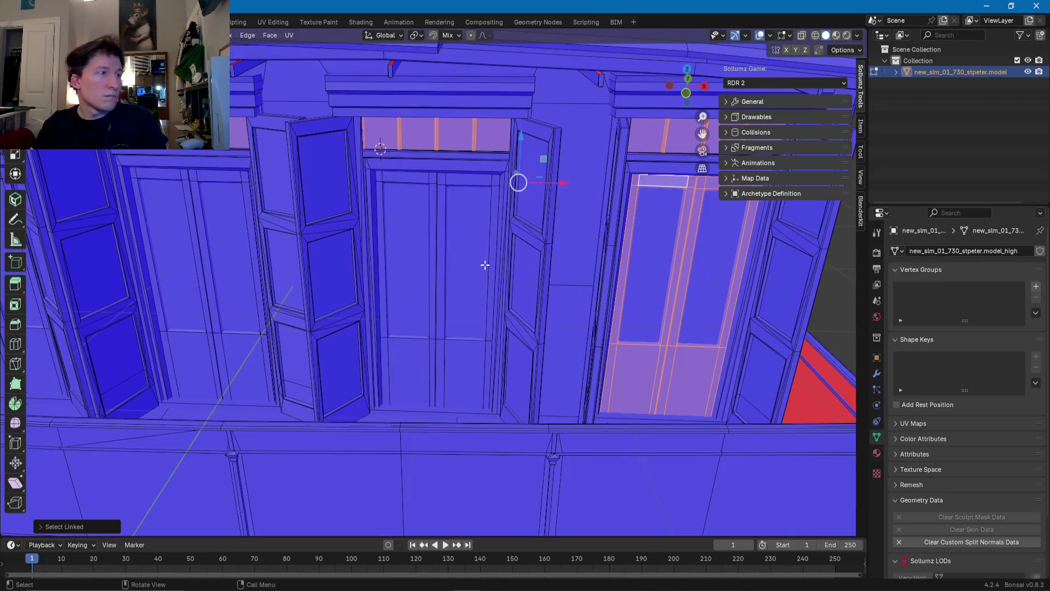
key("l")
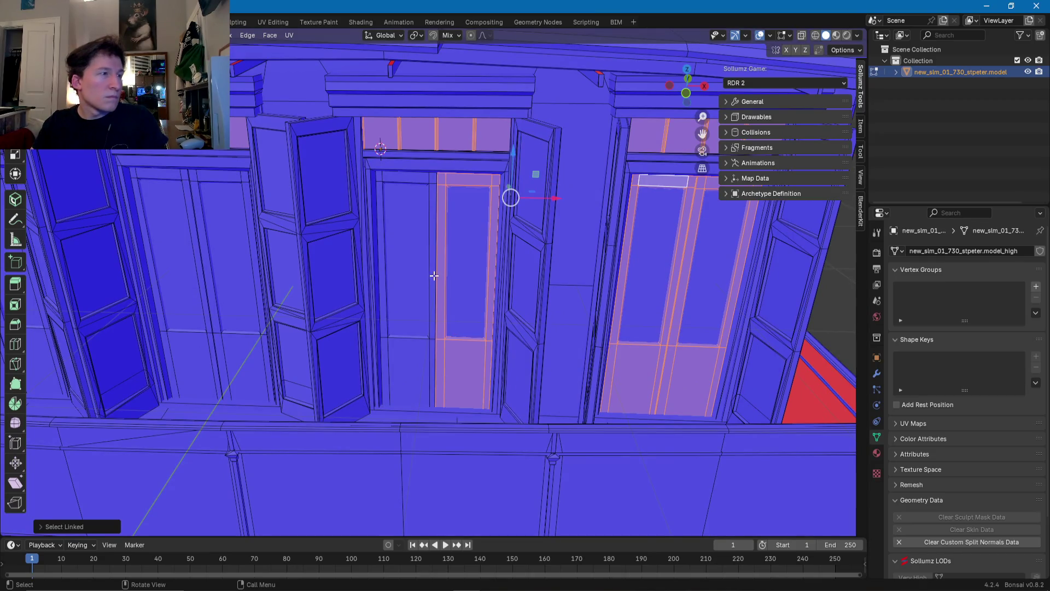
key("l")
scroll(199, 345, "down", 5)
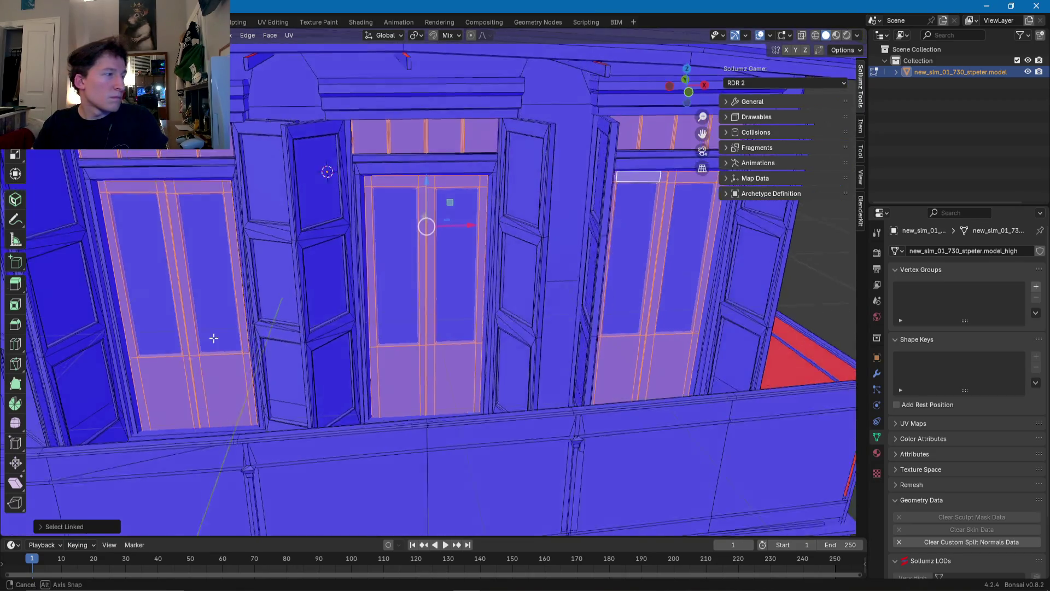
middle_click_drag(215, 335, 88, 454)
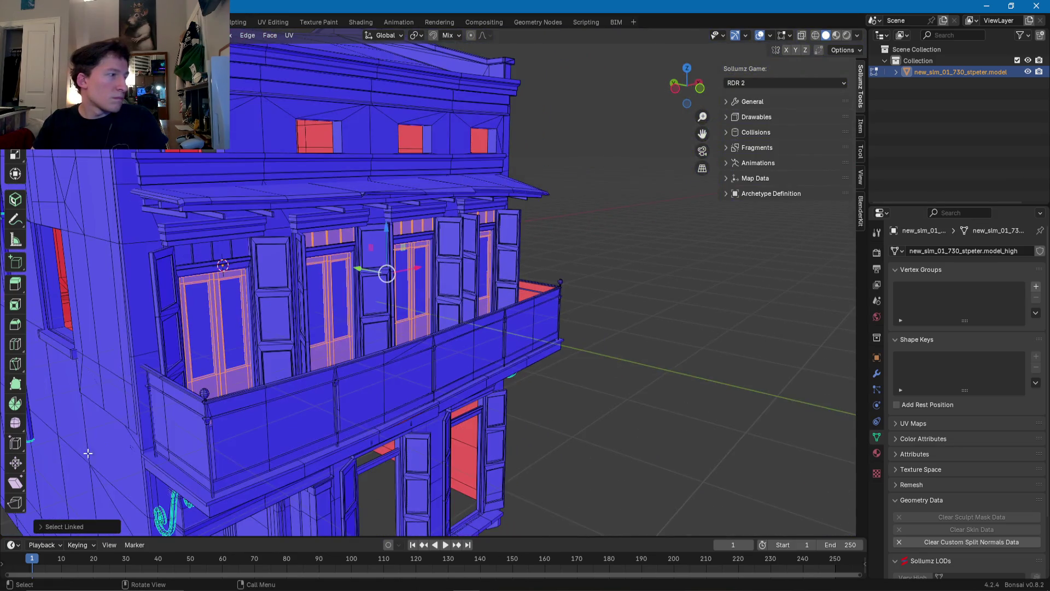
middle_click_drag(283, 349, 426, 328)
scroll(427, 328, "up", 5)
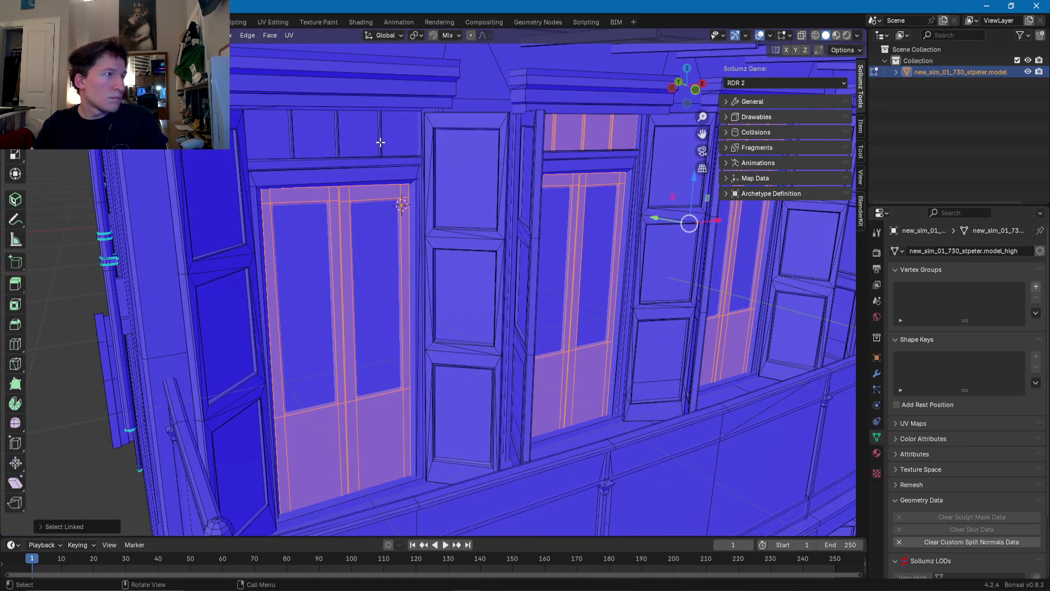
Step: Delete the selected door faces, then select the remaining door faces and delete those too
key("x")
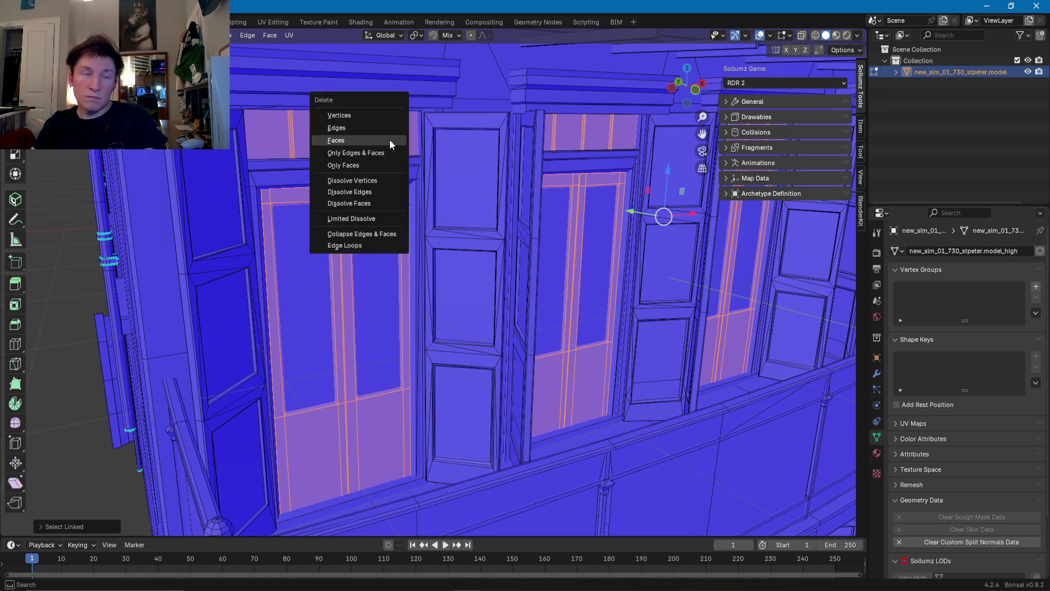
left_click(387, 141)
left_click(378, 256)
mouse_move(377, 256)
middle_mouse_down()
mouse_move(382, 288)
mouse_move(434, 269)
middle_mouse_up()
left_click(434, 269, "shift")
left_click(574, 251, "shift")
mouse_move(574, 251)
middle_mouse_down()
mouse_move(549, 261)
mouse_move(404, 234)
mouse_move(527, 250)
mouse_move(550, 250)
mouse_move(515, 249)
mouse_move(563, 236)
mouse_move(383, 265)
mouse_move(487, 257)
mouse_move(530, 270)
mouse_move(492, 195)
mouse_move(307, 251)
mouse_move(372, 275)
mouse_move(450, 284)
mouse_move(394, 284)
mouse_move(290, 326)
middle_mouse_up()
key("x")
left_click(550, 250)
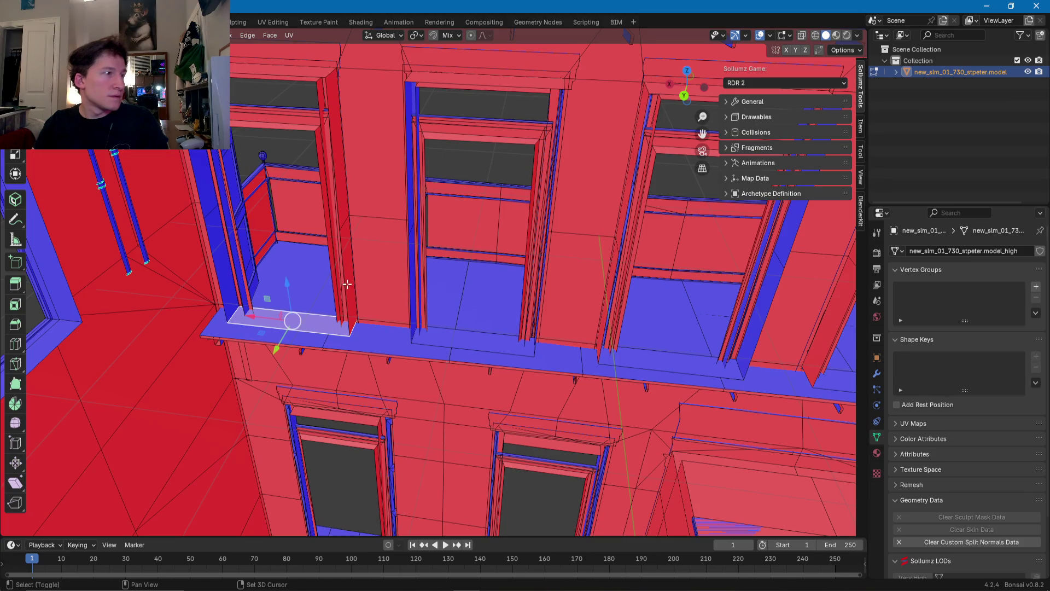
Step: Select the window sill, pillar, top lintels and left jamb faces along the window row
middle_click_drag(318, 73, 193, 161, "shift")
middle_click_drag(374, 287, 340, 300, "shift")
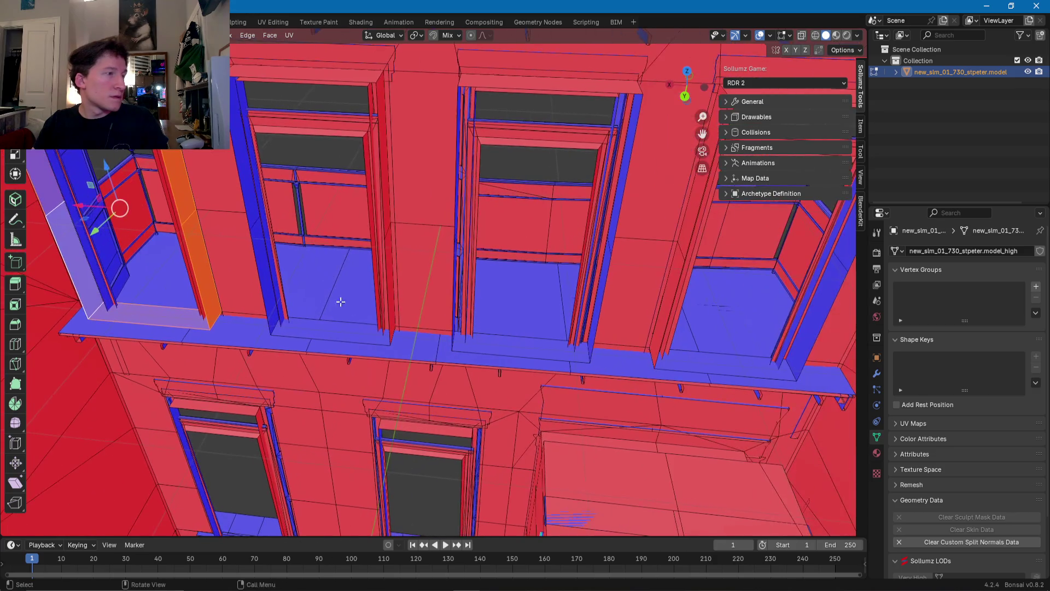
left_click(372, 338, "shift")
middle_click_drag(390, 331, 405, 171)
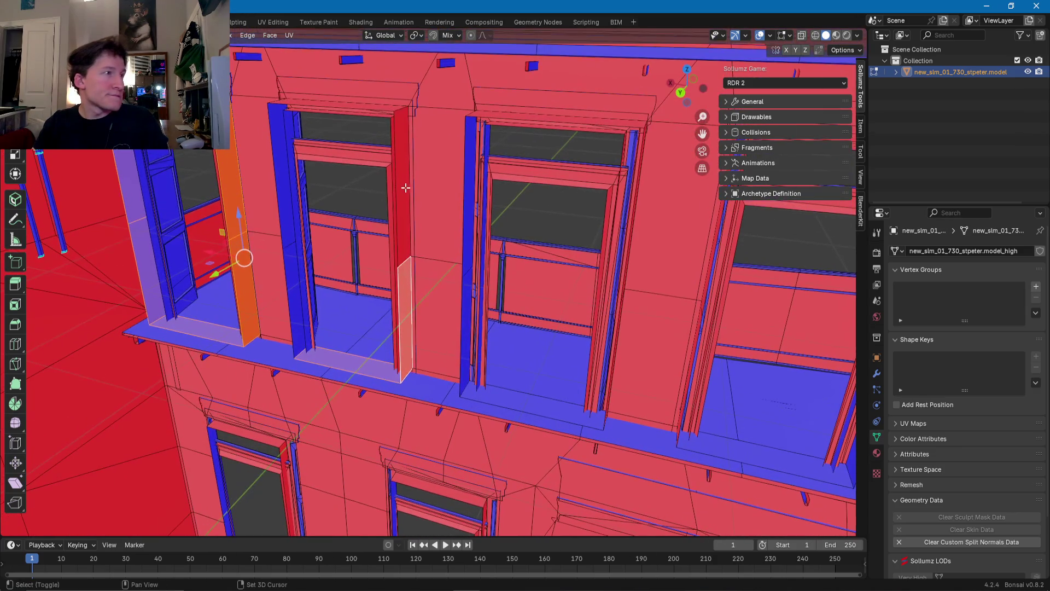
left_click(405, 171, "shift")
mouse_move(379, 112)
middle_mouse_down()
mouse_move(385, 127)
mouse_move(328, 104)
middle_mouse_up()
left_click(328, 104, "shift")
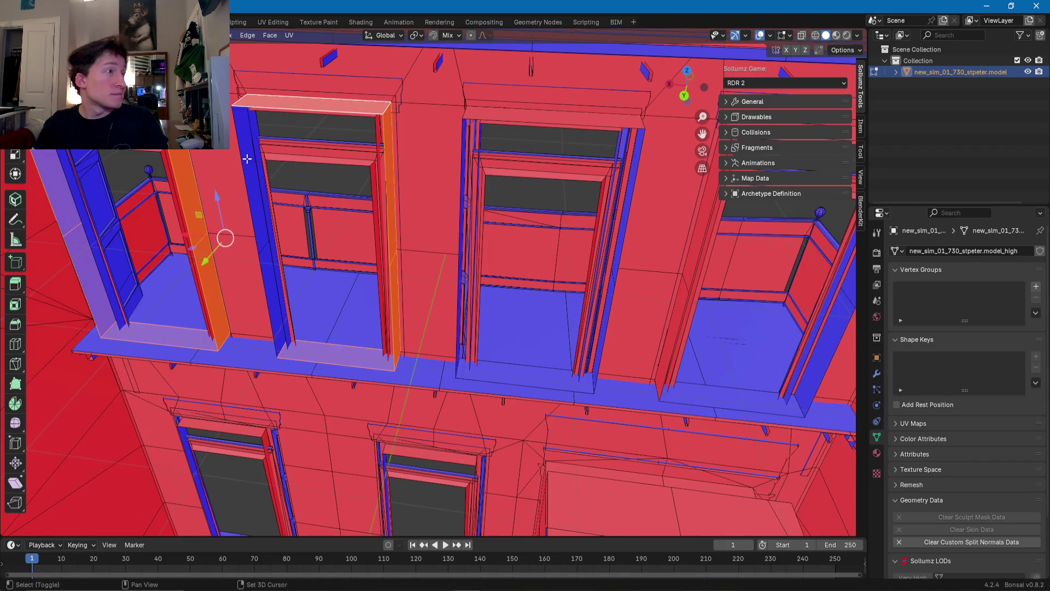
left_click(248, 180, "shift")
mouse_move(285, 275)
middle_mouse_down("shift")
mouse_move(251, 268)
mouse_move(288, 282)
middle_mouse_up("shift")
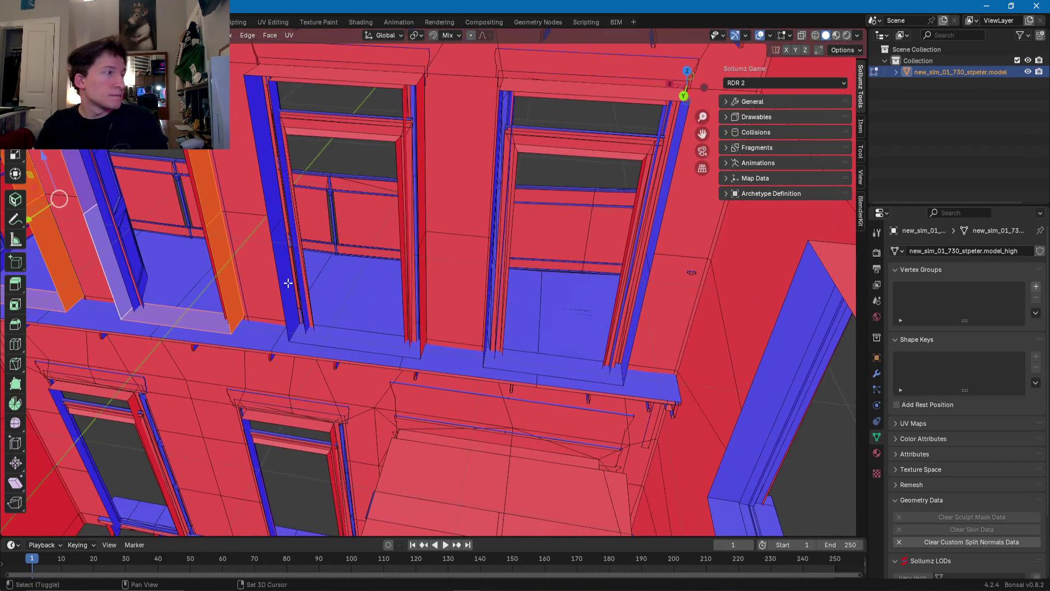
left_click(271, 216, "shift")
left_click(283, 77, "shift")
Step: Add the remaining jamb and lintel faces and delete all selected window frame faces
middle_click_drag(411, 133, 427, 176)
left_click(427, 176, "shift")
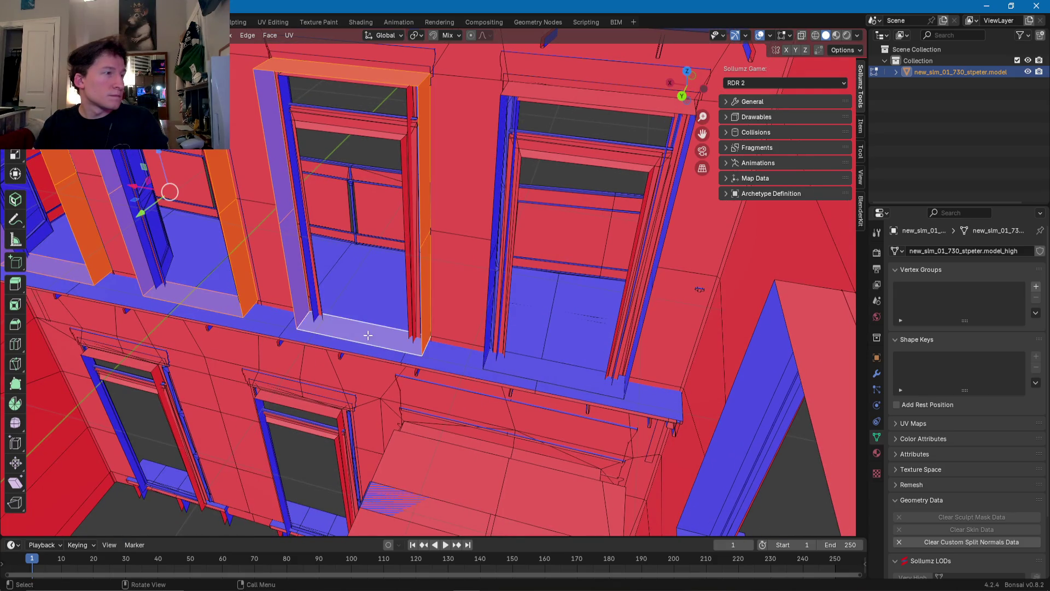
middle_click_drag(368, 334, 461, 328)
left_click(477, 186, "shift")
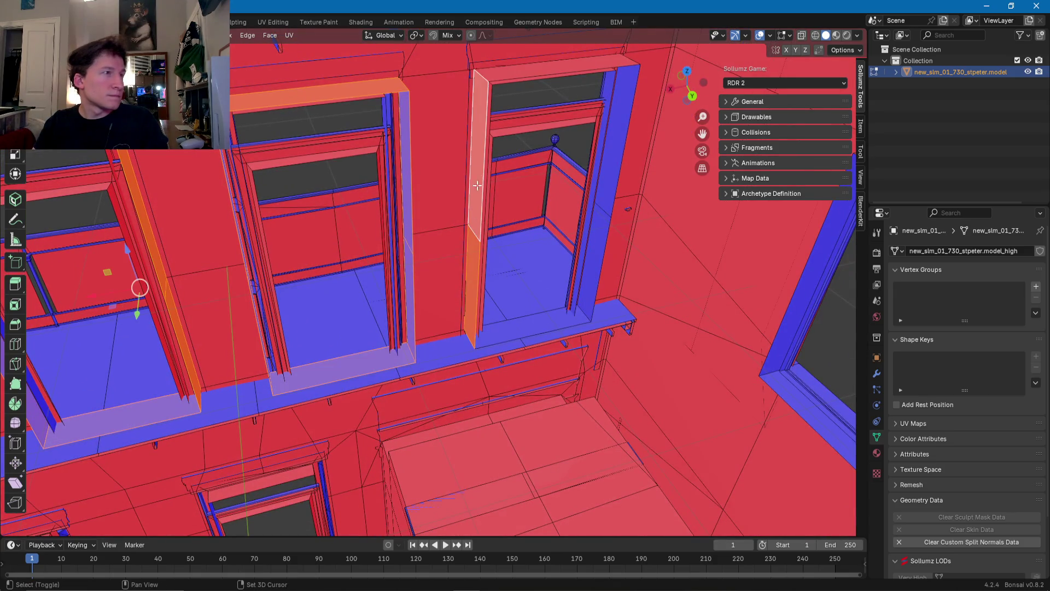
left_click(505, 76, "shift")
left_click(624, 127, "shift")
left_click(594, 272, "shift")
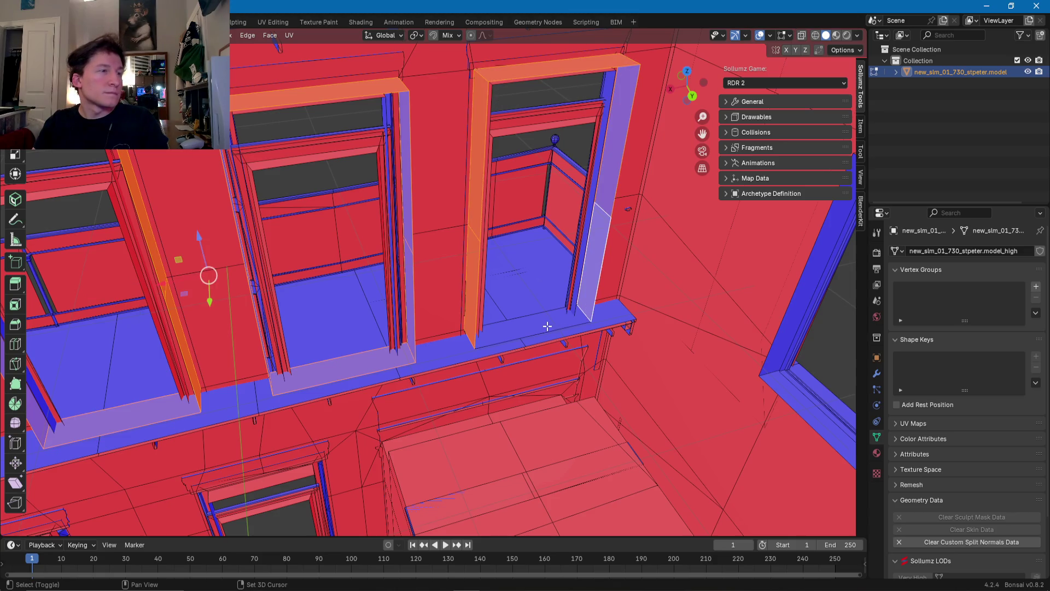
key("x")
left_click(545, 325)
mouse_move(545, 325)
middle_mouse_down()
mouse_move(403, 329)
mouse_move(383, 302)
mouse_move(400, 321)
mouse_move(476, 276)
mouse_move(514, 276)
mouse_move(518, 235)
mouse_move(492, 222)
mouse_move(457, 306)
mouse_move(585, 293)
mouse_move(393, 298)
mouse_move(325, 340)
mouse_move(410, 321)
mouse_move(270, 307)
mouse_move(288, 347)
mouse_move(401, 274)
mouse_move(429, 298)
mouse_move(412, 297)
middle_mouse_up()
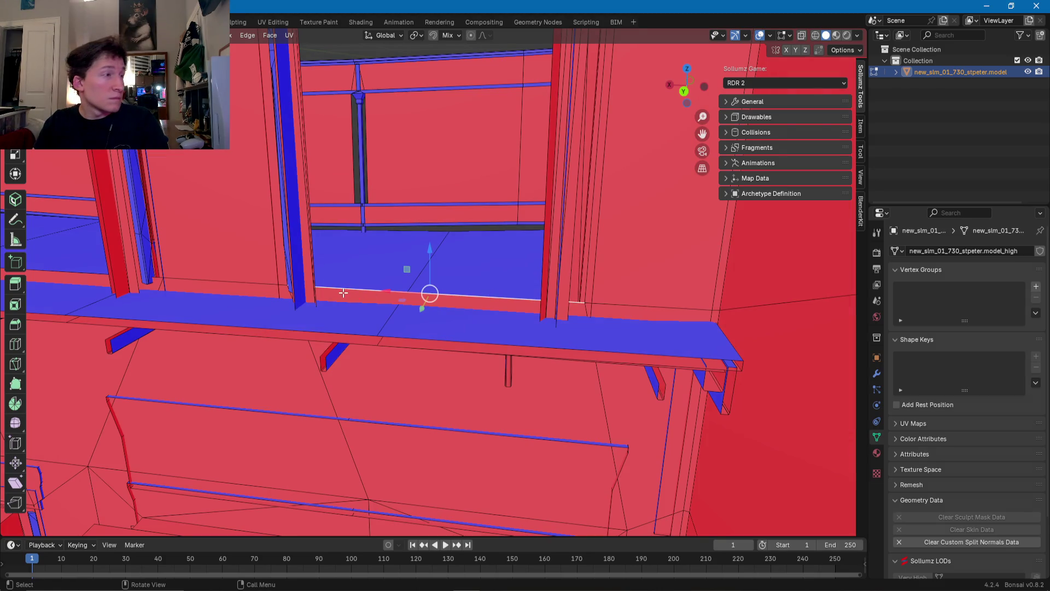
Step: Pan along the balcony sill and shift the selected sill edge vertically with the Z arrow
middle_click_drag(343, 292, 667, 283, "shift")
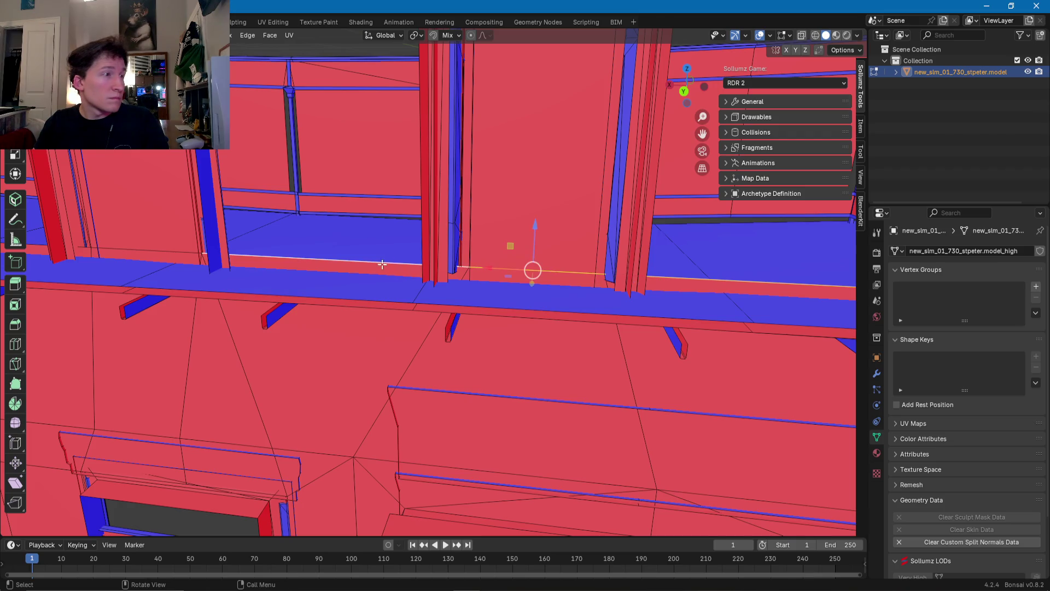
middle_click_drag(381, 265, 696, 285, "shift")
middle_click_drag(485, 268, 683, 294, "shift")
middle_click_drag(528, 277, 673, 293, "shift")
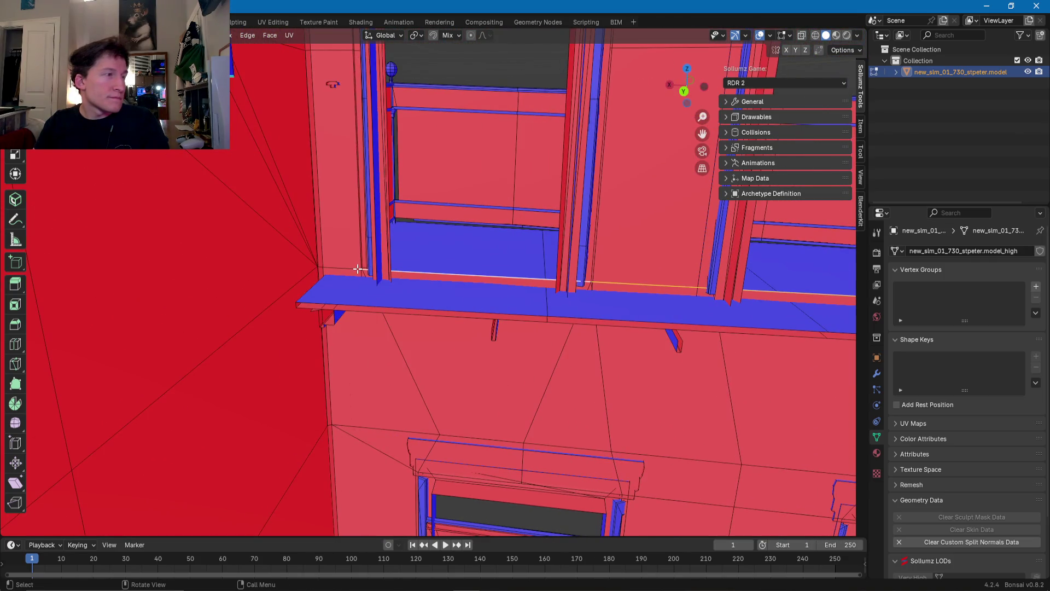
scroll(359, 269, "down", 3)
middle_click_drag(358, 268, 491, 253, "shift")
left_click_drag(432, 236, 433, 252)
mouse_move(432, 252)
middle_mouse_down()
mouse_move(537, 219)
mouse_move(625, 206)
mouse_move(555, 237)
mouse_move(387, 267)
mouse_move(223, 274)
mouse_move(227, 292)
middle_mouse_up()
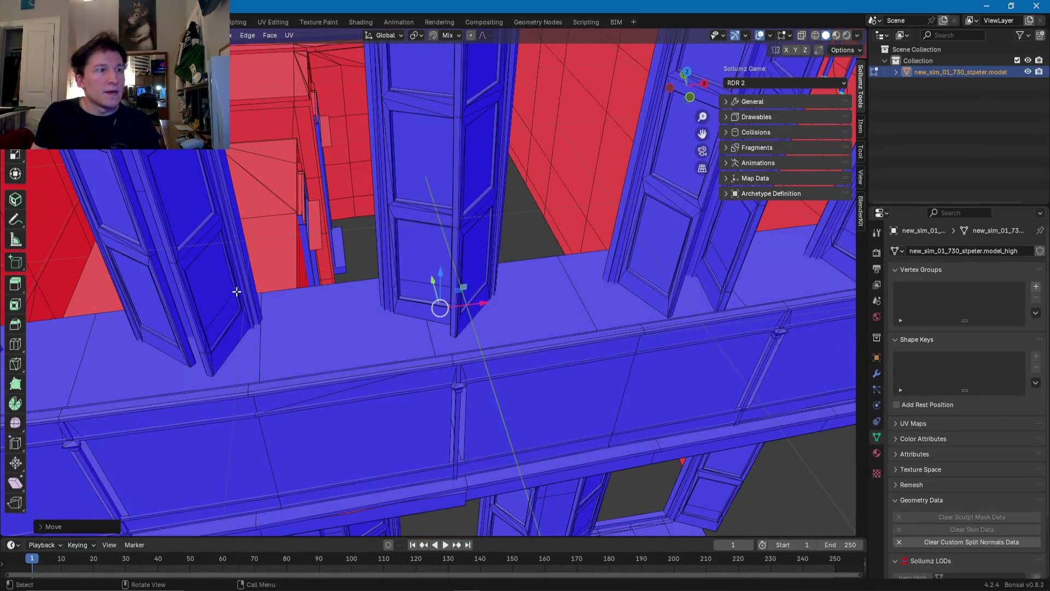
mouse_move(310, 279)
middle_mouse_down()
mouse_move(347, 281)
mouse_move(419, 251)
mouse_move(343, 286)
mouse_move(351, 287)
middle_mouse_up()
mouse_move(368, 336)
middle_mouse_down()
mouse_move(432, 272)
mouse_move(384, 272)
middle_mouse_up()
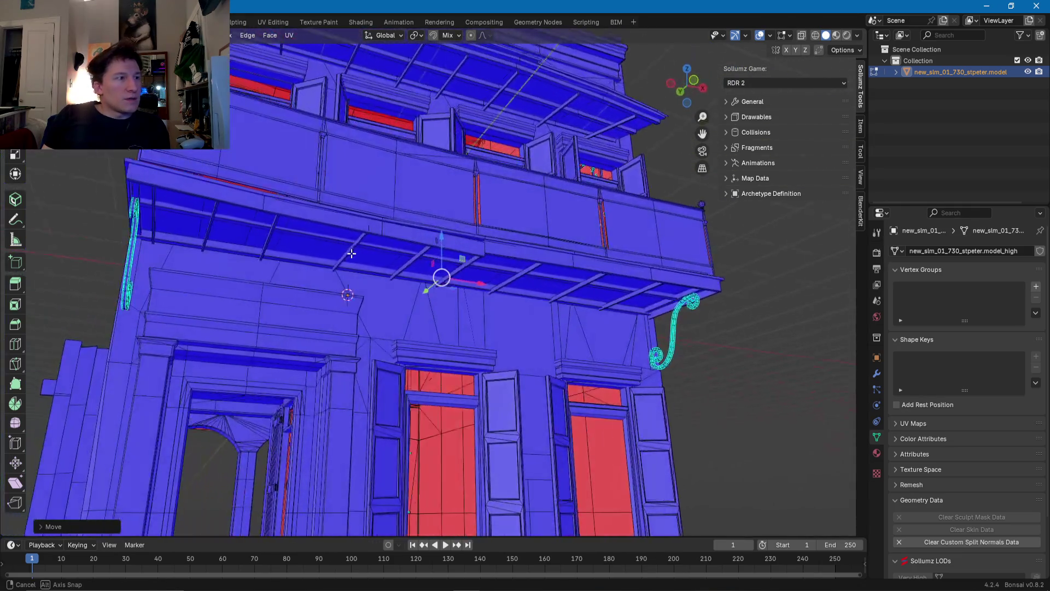
scroll(383, 272, "up", 5)
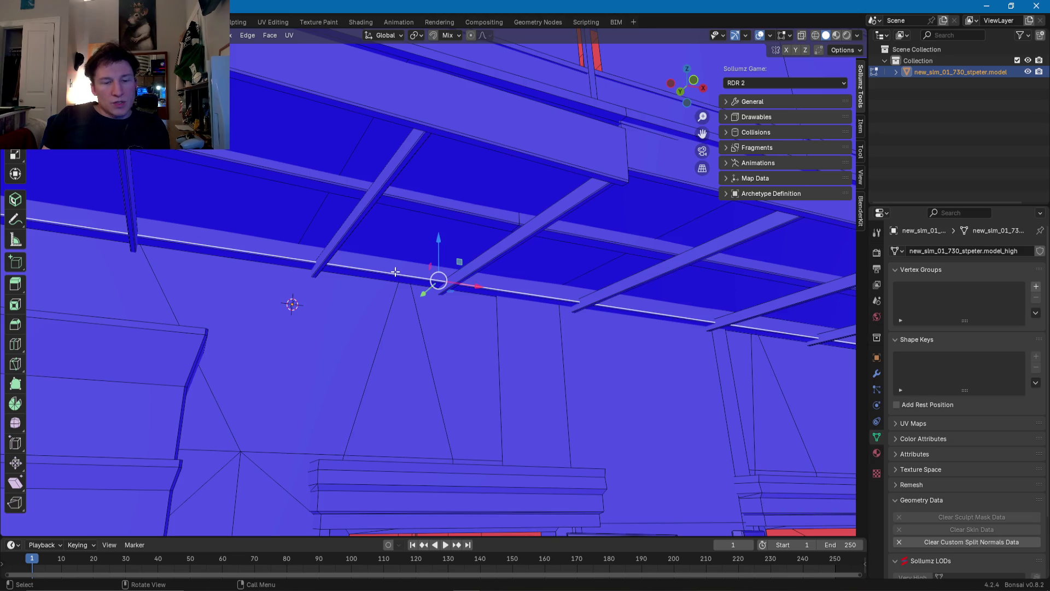
Step: Select the whole trim strip under the balcony beam and duplicate it, moving the copy vertically
left_click(402, 274)
key("ctrl+l")
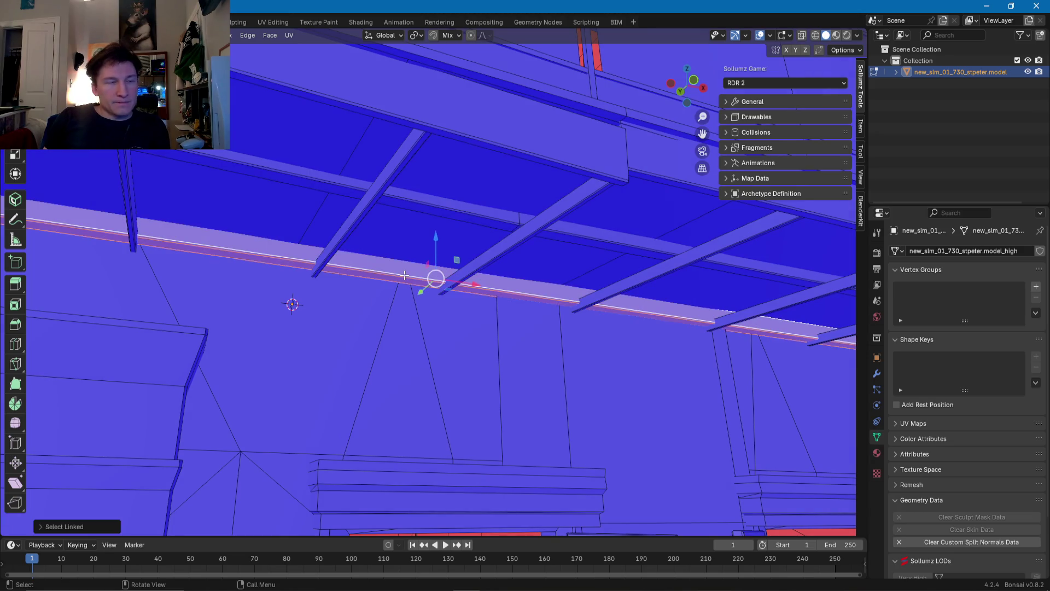
mouse_move(405, 275)
middle_mouse_down()
mouse_move(444, 307)
mouse_move(518, 298)
mouse_move(440, 305)
mouse_move(407, 284)
middle_mouse_up()
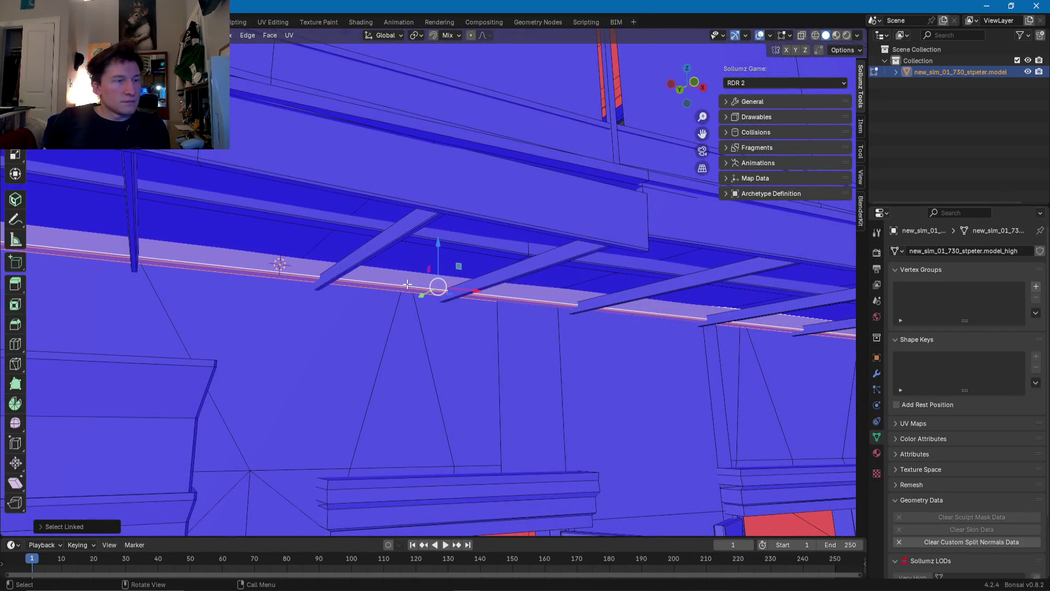
key("shift+d")
key("z")
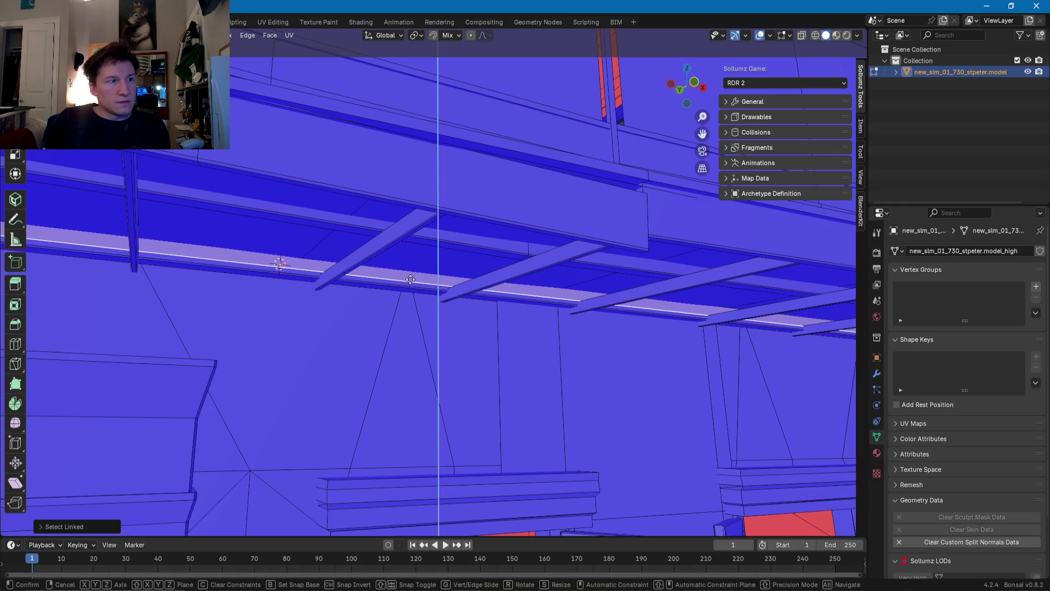
left_click(411, 251)
mouse_move(411, 251)
middle_mouse_down()
mouse_move(457, 288)
mouse_move(497, 292)
mouse_move(492, 276)
mouse_move(438, 246)
mouse_move(658, 304)
mouse_move(401, 314)
mouse_move(414, 311)
middle_mouse_up()
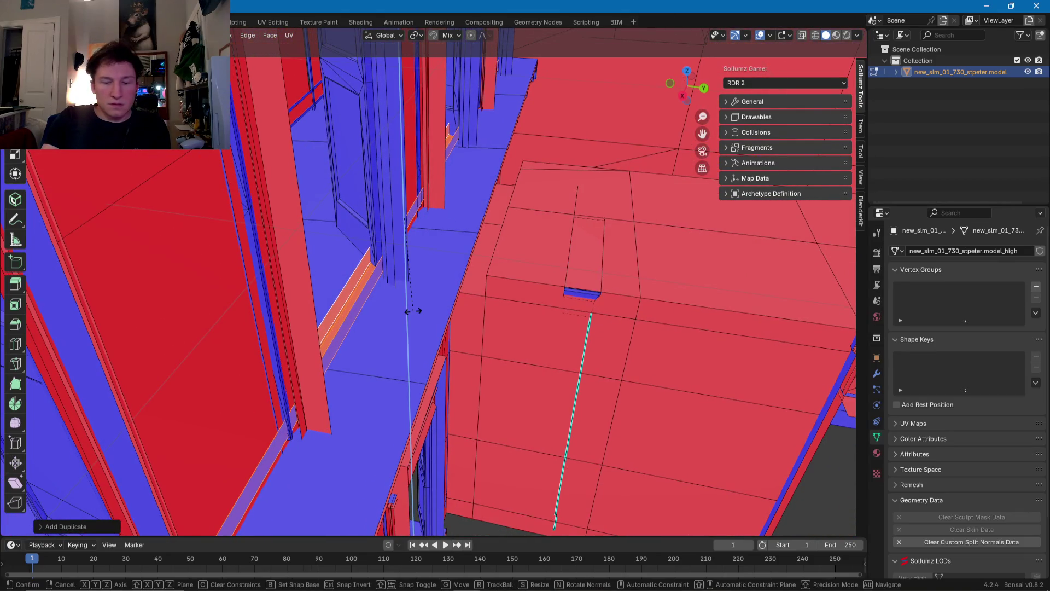
Step: Rotate the copied strip around Y and slide it along Y onto the balcony floor edge
key("Escape")
key("ctrl+z")
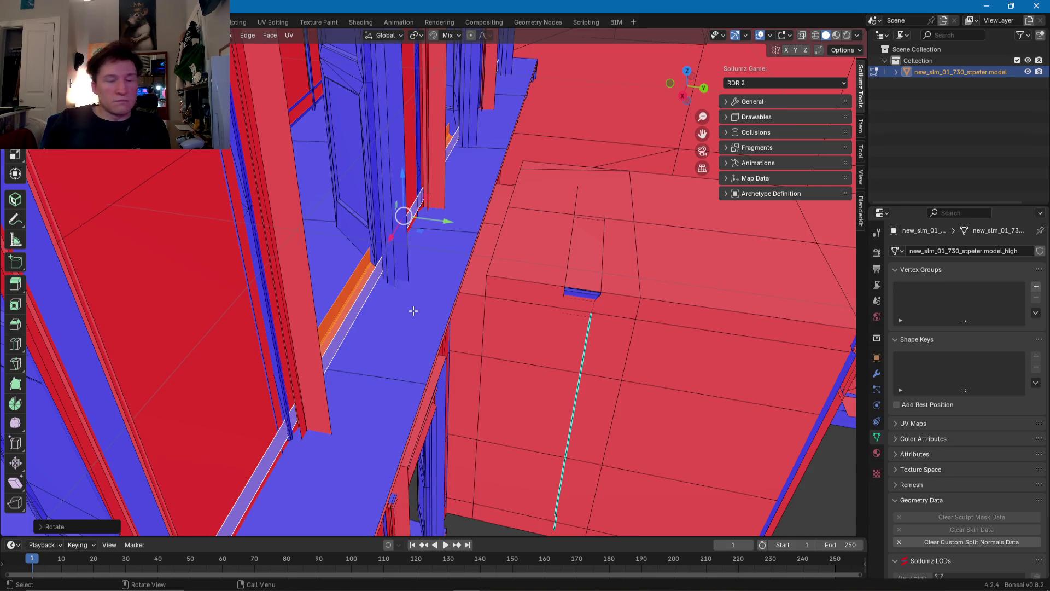
key("r")
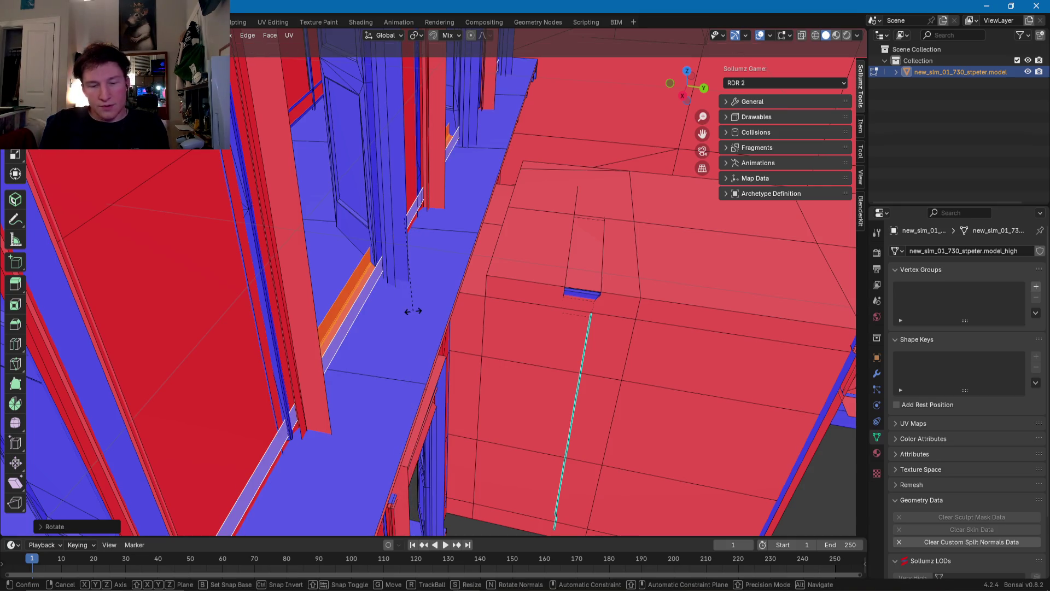
key("y")
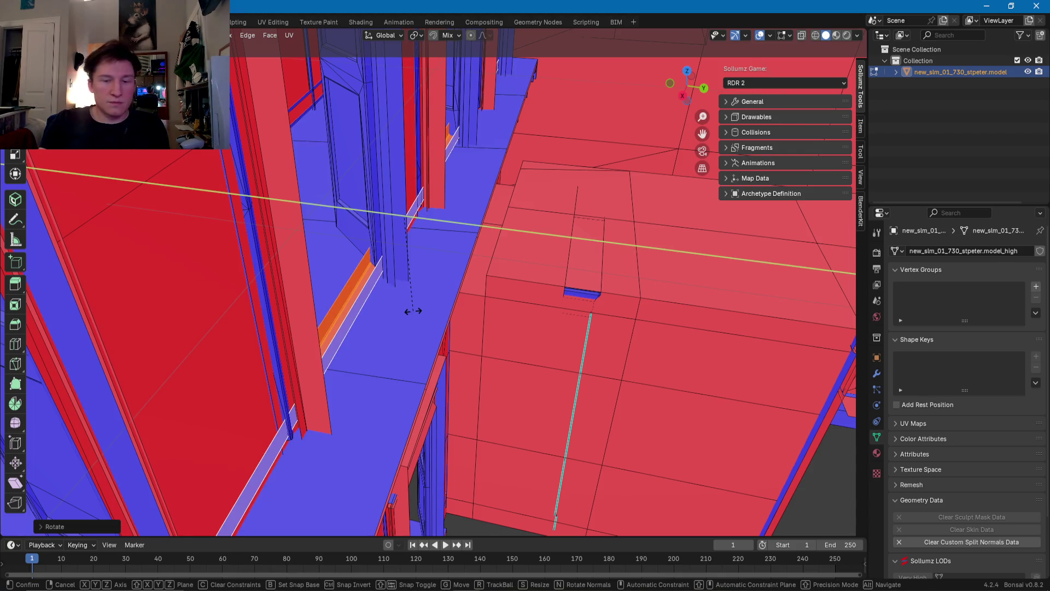
left_click(413, 311)
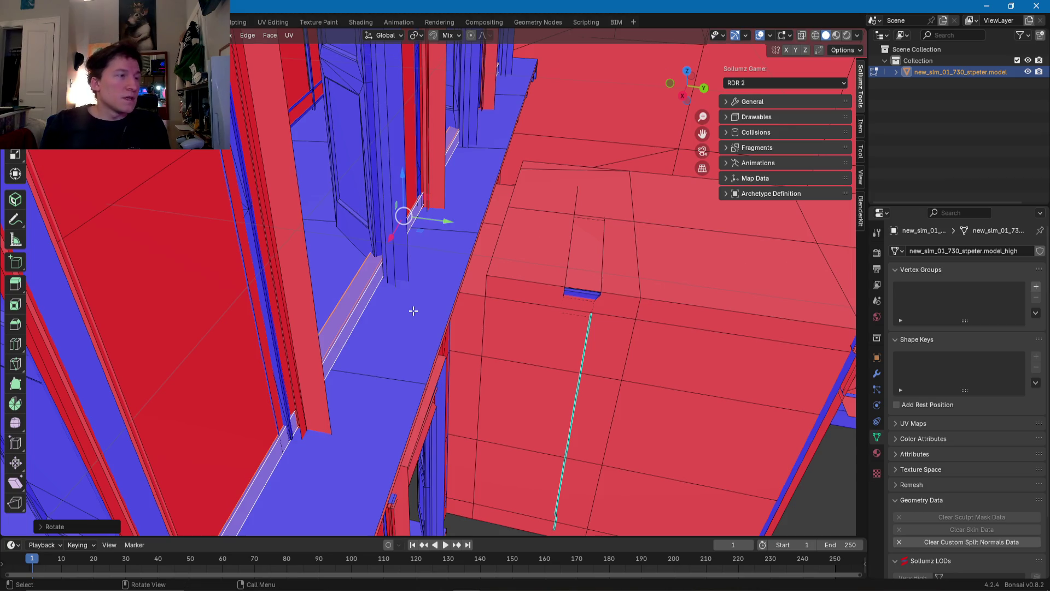
key("g")
key("y")
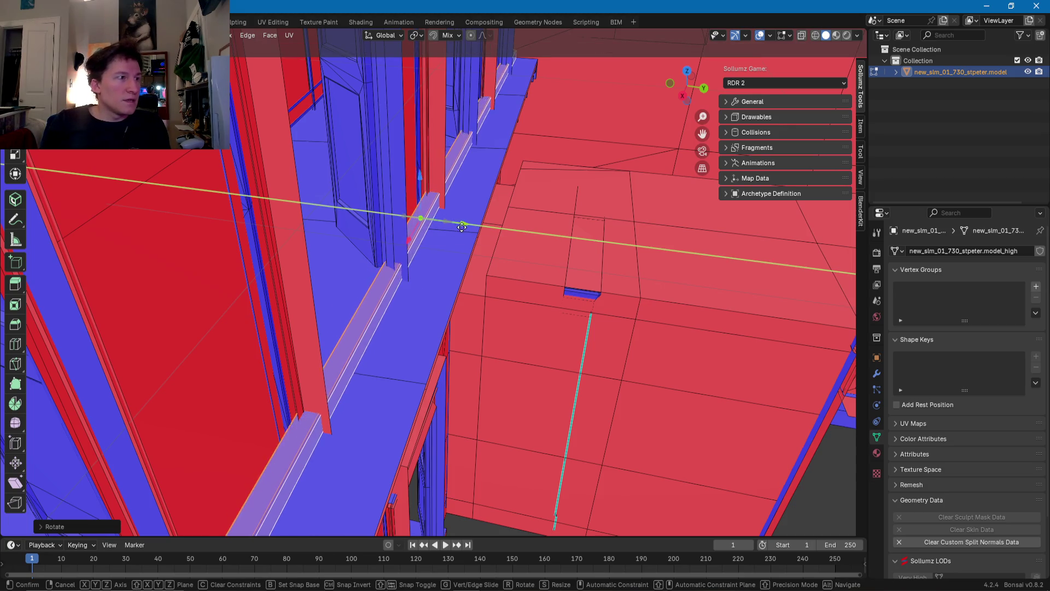
left_click(460, 230)
mouse_move(460, 230)
middle_mouse_down()
mouse_move(366, 233)
mouse_move(377, 228)
mouse_move(403, 246)
mouse_move(394, 248)
mouse_move(435, 290)
mouse_move(359, 301)
mouse_move(347, 285)
middle_mouse_up()
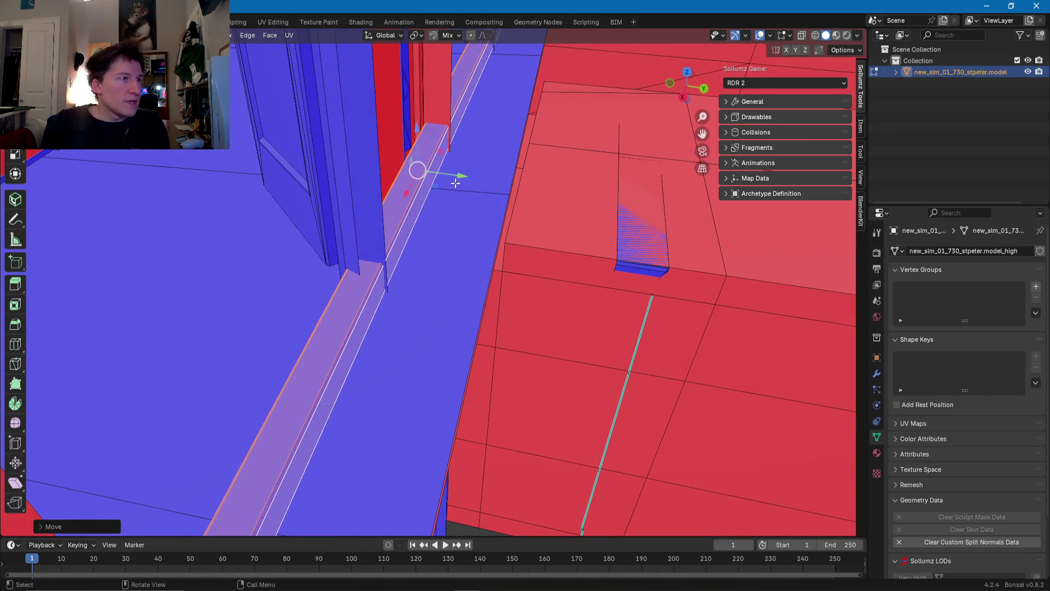
Step: Nudge the copied strip along X, lower it in Z, then shift it along Y into alignment
left_click_drag(457, 176, 443, 192)
mouse_move(443, 192)
middle_mouse_down()
mouse_move(498, 176)
mouse_move(466, 154)
middle_mouse_up()
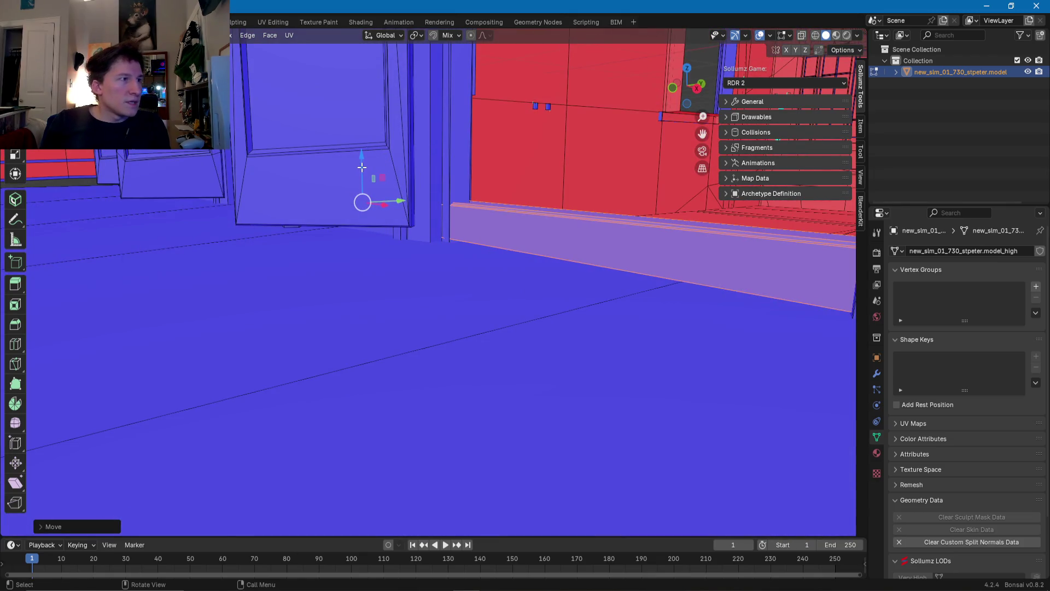
left_click_drag(361, 167, 361, 181)
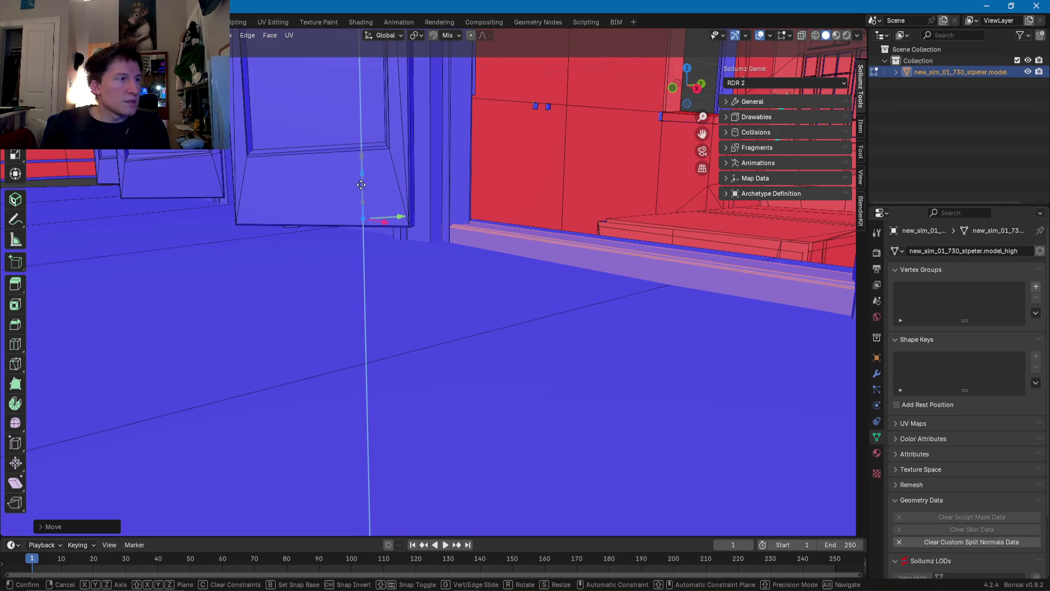
left_click(358, 180)
mouse_move(359, 179)
middle_mouse_down()
mouse_move(467, 221)
mouse_move(412, 240)
mouse_move(407, 221)
mouse_move(436, 241)
mouse_move(471, 224)
mouse_move(316, 258)
mouse_move(511, 312)
mouse_move(443, 288)
mouse_move(475, 251)
mouse_move(605, 238)
mouse_move(481, 242)
mouse_move(699, 286)
mouse_move(397, 219)
mouse_move(298, 260)
mouse_move(356, 248)
mouse_move(281, 237)
mouse_move(342, 246)
mouse_move(302, 246)
mouse_move(457, 304)
mouse_move(440, 290)
mouse_move(496, 347)
mouse_move(446, 225)
middle_mouse_up()
scroll(444, 289, "down", 5)
scroll(398, 219, "up", 4)
left_click_drag(454, 202, 464, 202)
left_click(464, 202)
mouse_move(464, 202)
middle_mouse_down()
mouse_move(402, 158)
mouse_move(418, 231)
mouse_move(432, 165)
middle_mouse_up()
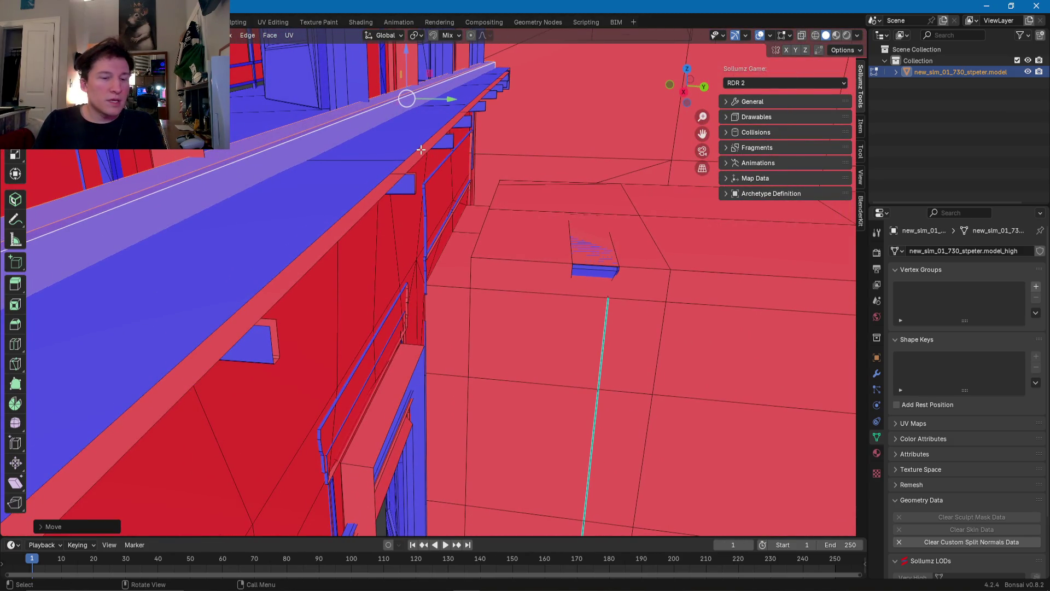
Step: Slide the ledge trim's front edge loop along the Y axis toward the balcony
key("ctrl+z")
left_click(415, 150, "alt")
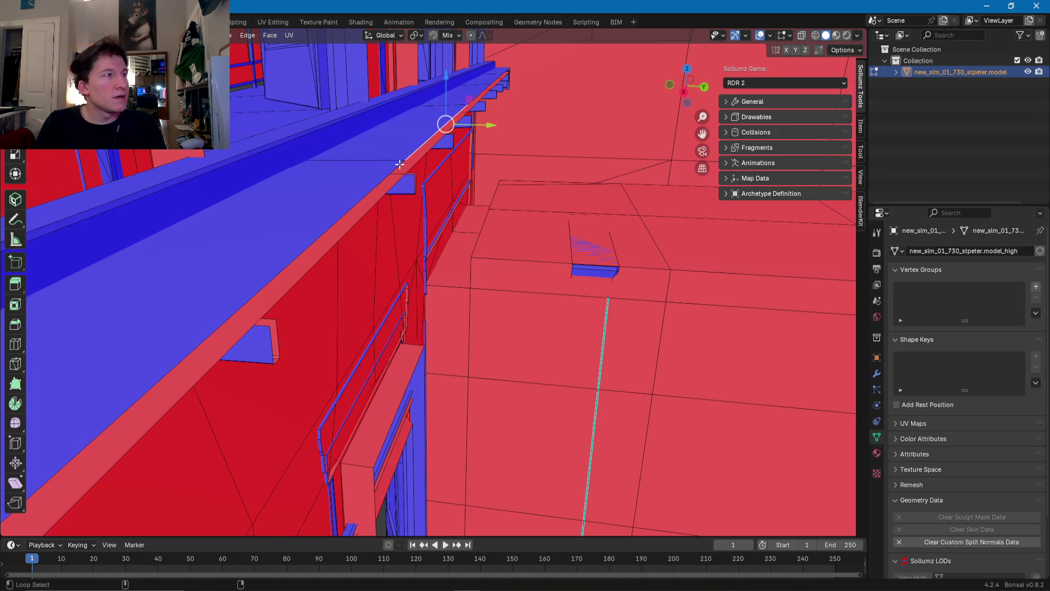
left_click(399, 164, "alt")
mouse_move(445, 152)
middle_mouse_down()
mouse_move(503, 111)
mouse_move(448, 164)
mouse_move(421, 229)
mouse_move(335, 228)
mouse_move(366, 270)
mouse_move(488, 232)
middle_mouse_up()
key("g")
key("y")
left_click(466, 116)
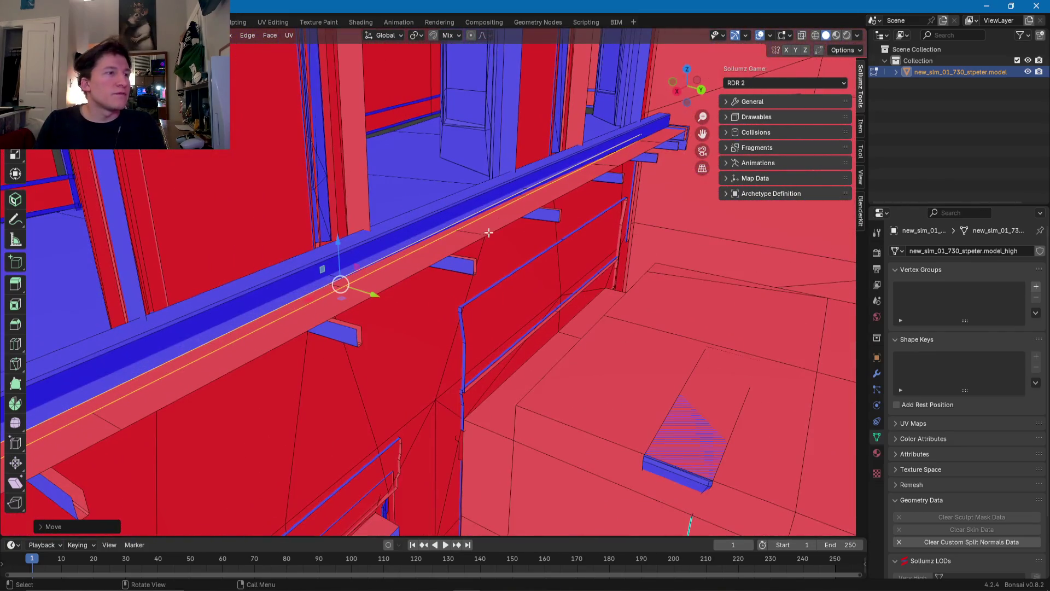
Step: Slide the other front edge loop along Y so the trim sits flush above the joists
left_click(563, 201)
key("alt+a")
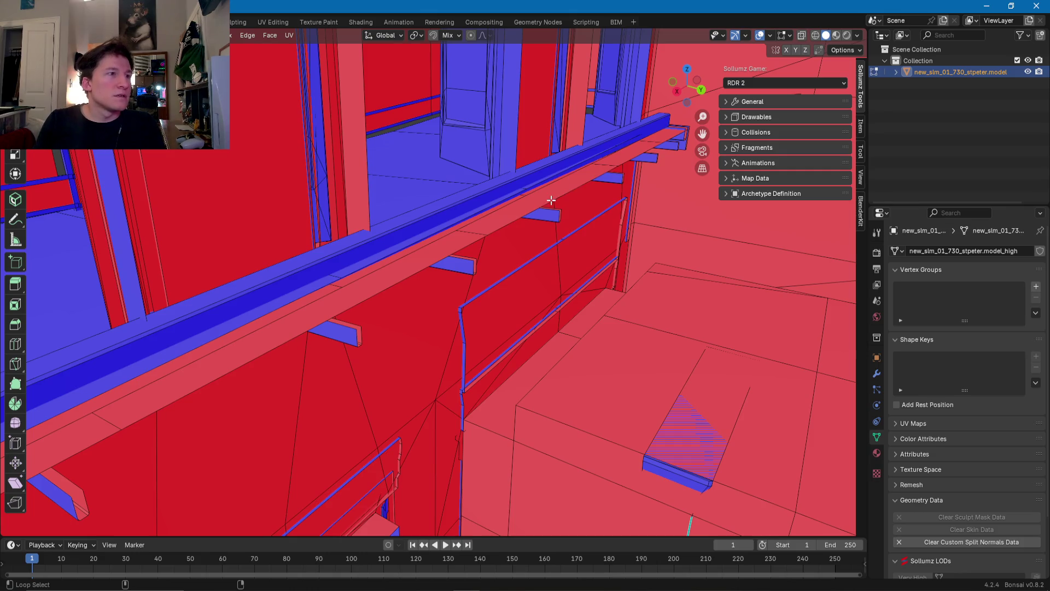
left_click(552, 200, "alt")
left_click_drag(388, 313, 364, 319)
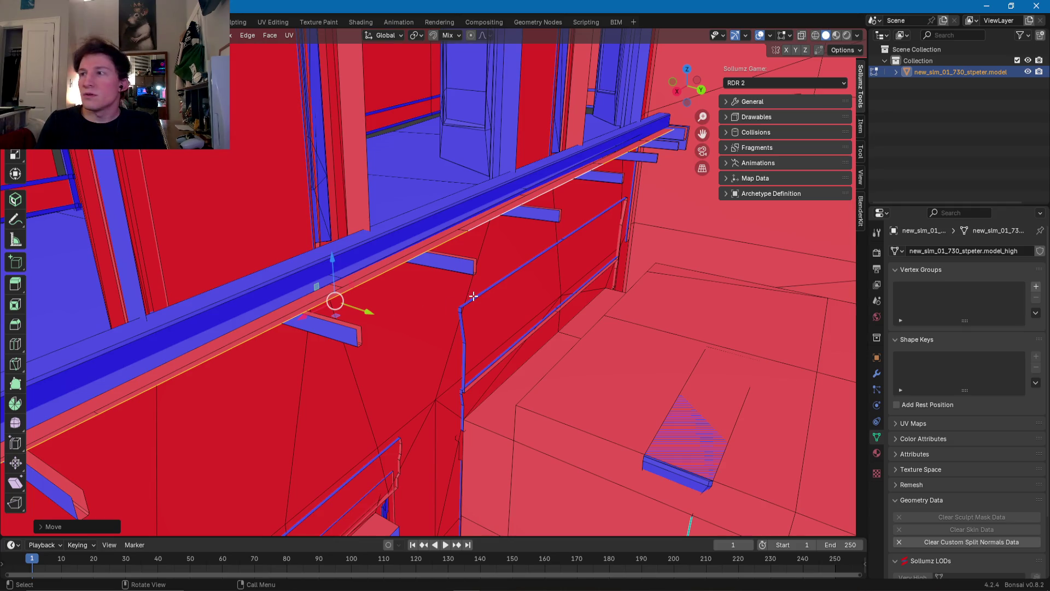
middle_click_drag(523, 294, 422, 282)
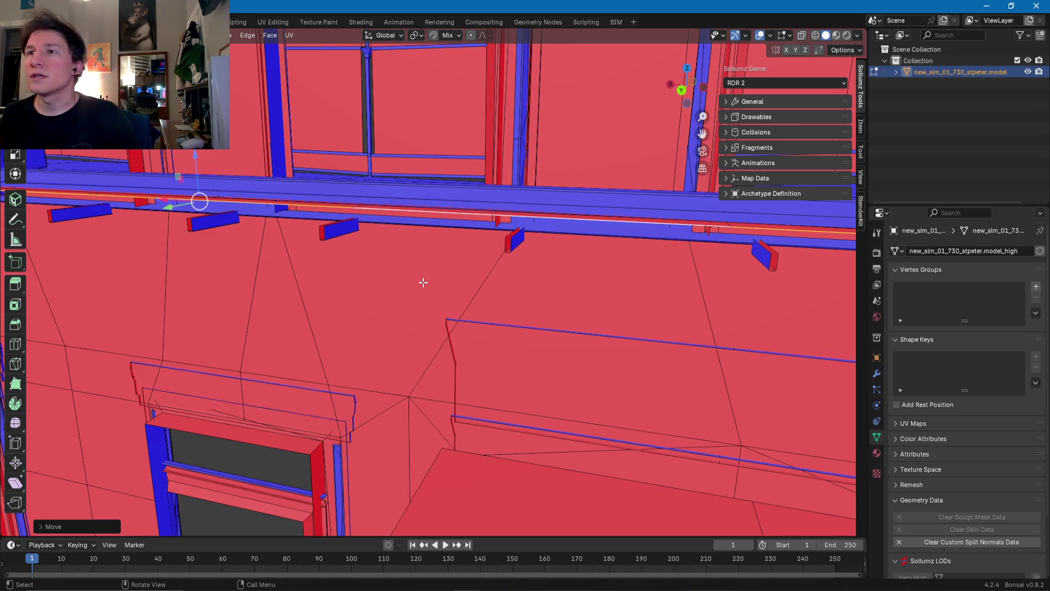
mouse_move(378, 285)
middle_mouse_down()
mouse_move(453, 316)
mouse_move(321, 298)
mouse_move(496, 323)
mouse_move(547, 305)
mouse_move(520, 297)
mouse_move(536, 339)
mouse_move(563, 335)
mouse_move(474, 296)
mouse_move(386, 296)
middle_mouse_up()
left_click(392, 298)
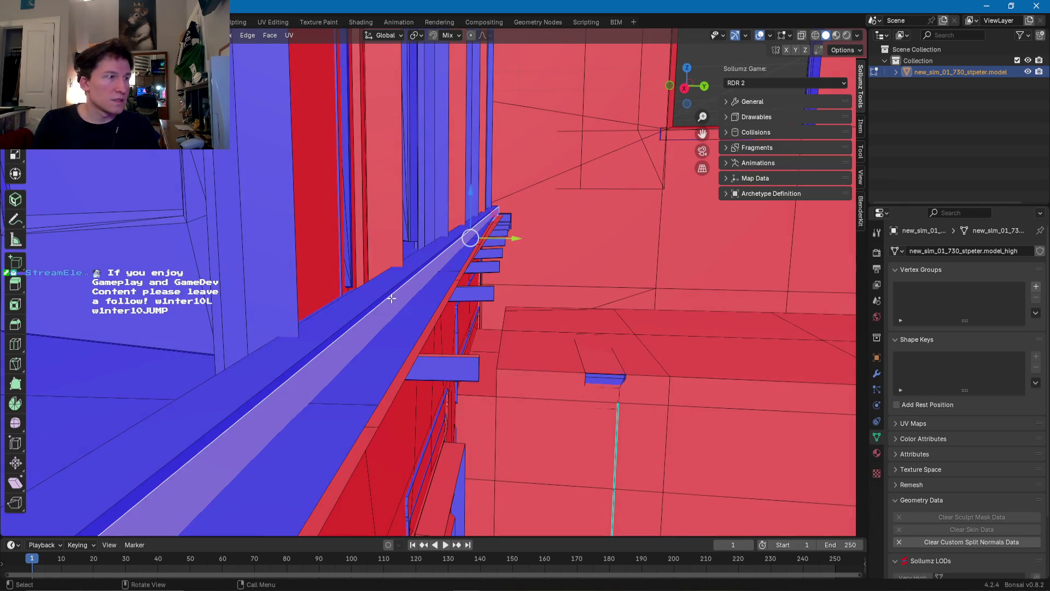
key("l")
left_click_drag(462, 215, 463, 208)
middle_click_drag(463, 207, 394, 232)
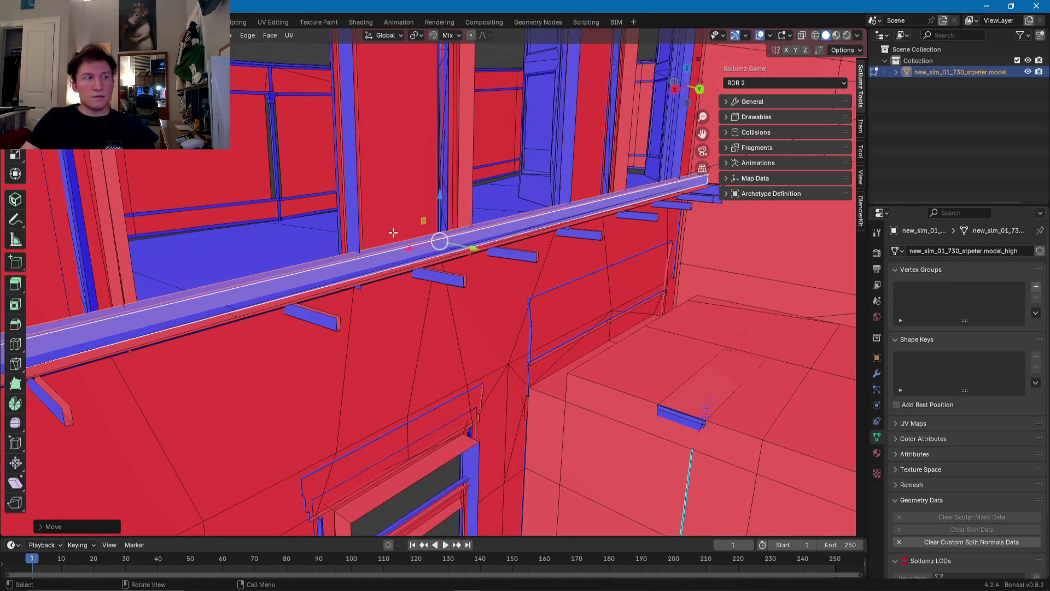
mouse_move(390, 225)
middle_mouse_down()
mouse_move(516, 264)
mouse_move(461, 232)
mouse_move(468, 241)
mouse_move(431, 241)
mouse_move(429, 229)
mouse_move(408, 241)
mouse_move(347, 234)
mouse_move(342, 252)
middle_mouse_up()
scroll(342, 253, "up", 4)
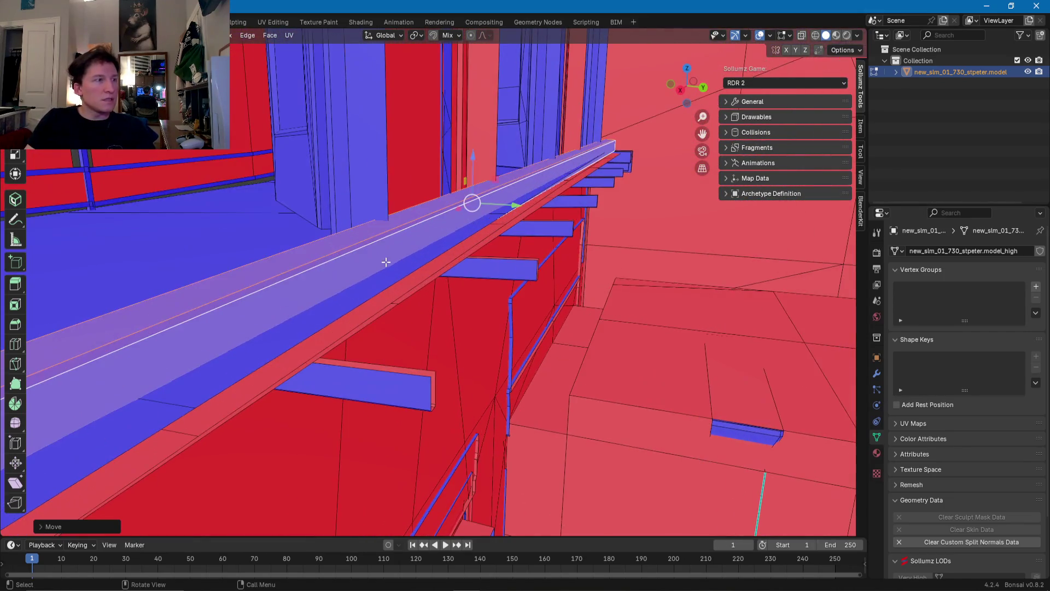
left_click(392, 275)
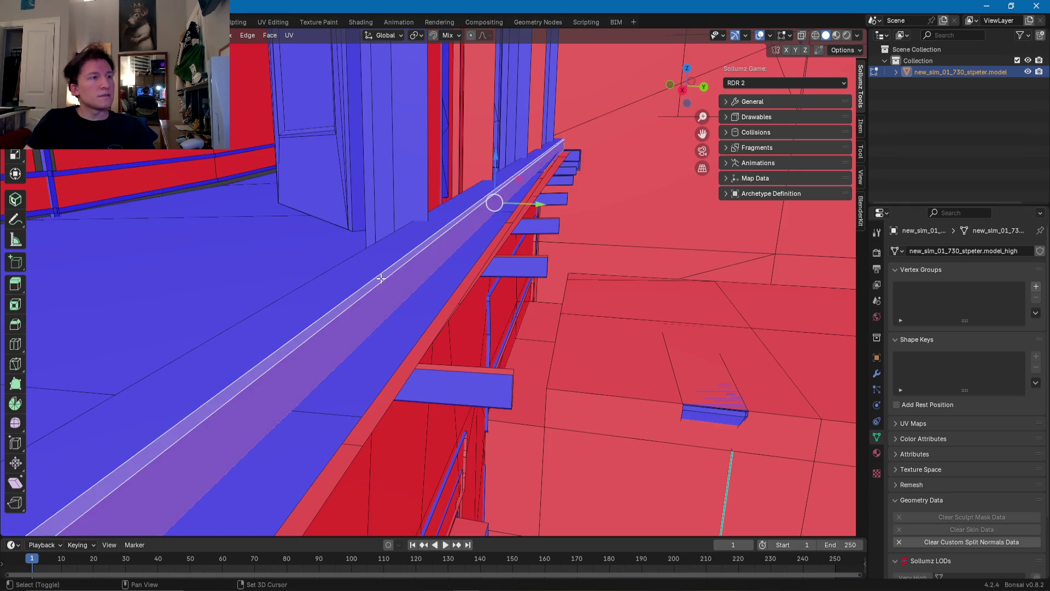
mouse_move(380, 278)
middle_mouse_down()
mouse_move(317, 302)
mouse_move(211, 293)
mouse_move(429, 246)
mouse_move(370, 253)
mouse_move(291, 231)
mouse_move(412, 228)
mouse_move(410, 236)
mouse_move(445, 221)
mouse_move(563, 241)
mouse_move(542, 257)
mouse_move(703, 257)
mouse_move(647, 262)
middle_mouse_up()
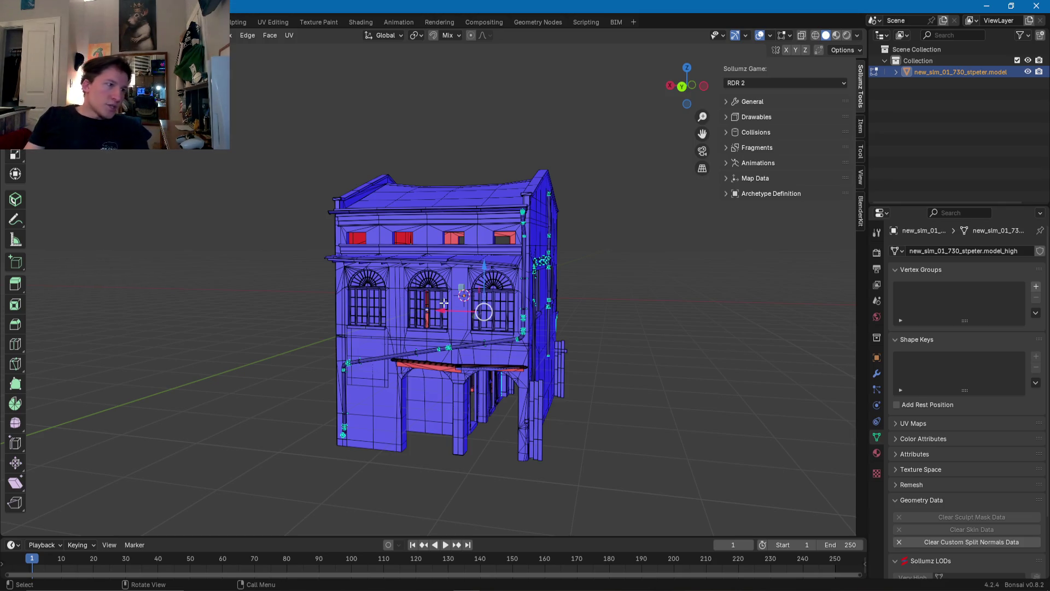
scroll(352, 305, "up", 8)
mouse_move(437, 317)
middle_mouse_down()
mouse_move(455, 323)
mouse_move(335, 335)
mouse_move(381, 316)
mouse_move(336, 319)
middle_mouse_up()
scroll(393, 331, "down", 6)
scroll(350, 323, "down", 3)
double_click(976, 73)
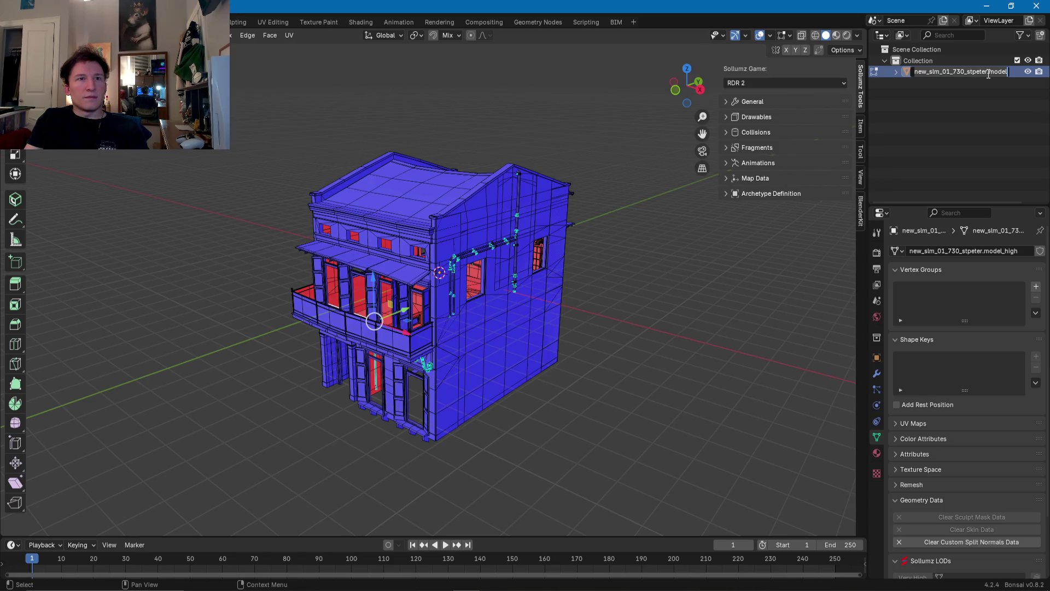
left_click(919, 72)
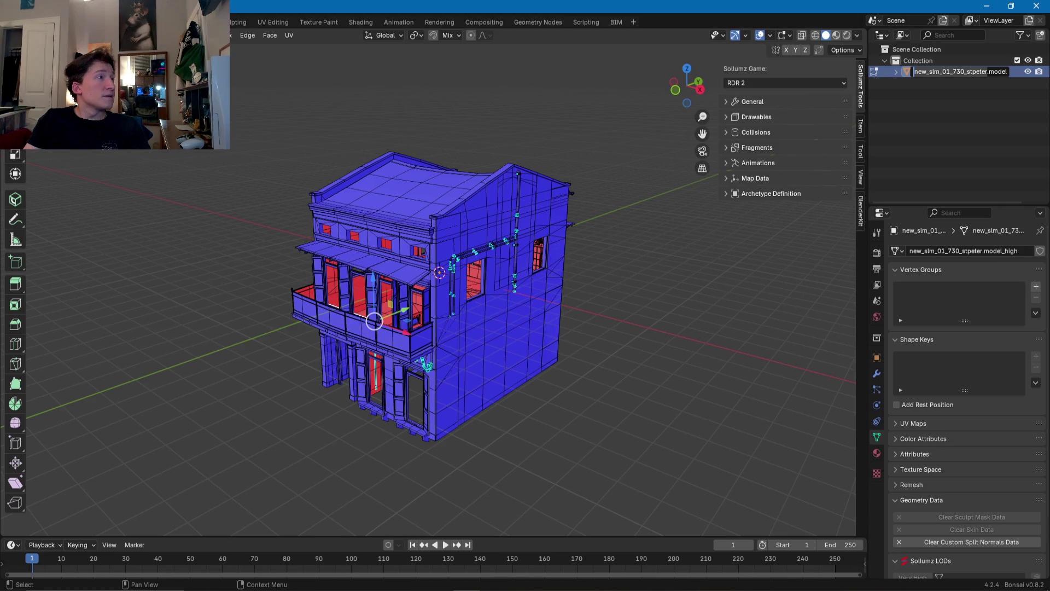
key("Return")
Step: Save As new_slm_01_730_stpeter.blend in H:\Spooni\02_StDeniSlums\16
left_click(25, 22)
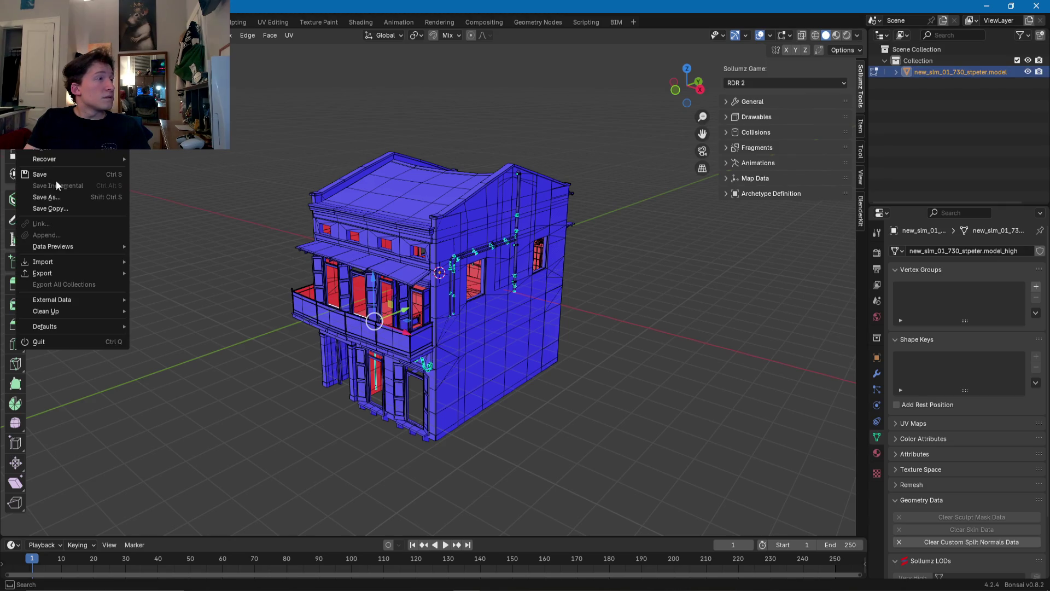
mouse_move(56, 262)
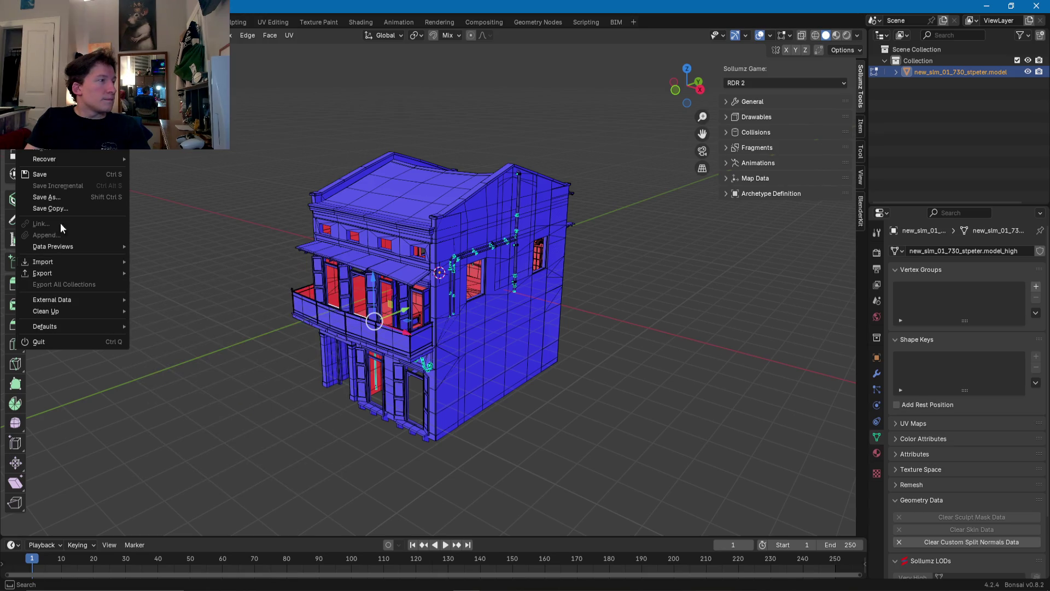
left_click(46, 198)
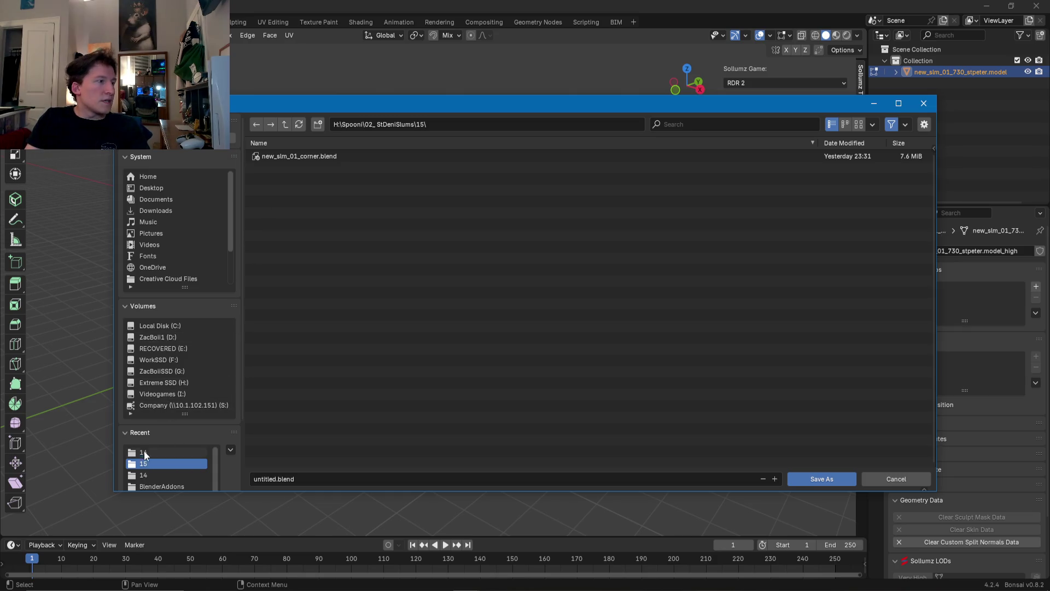
left_click(156, 384)
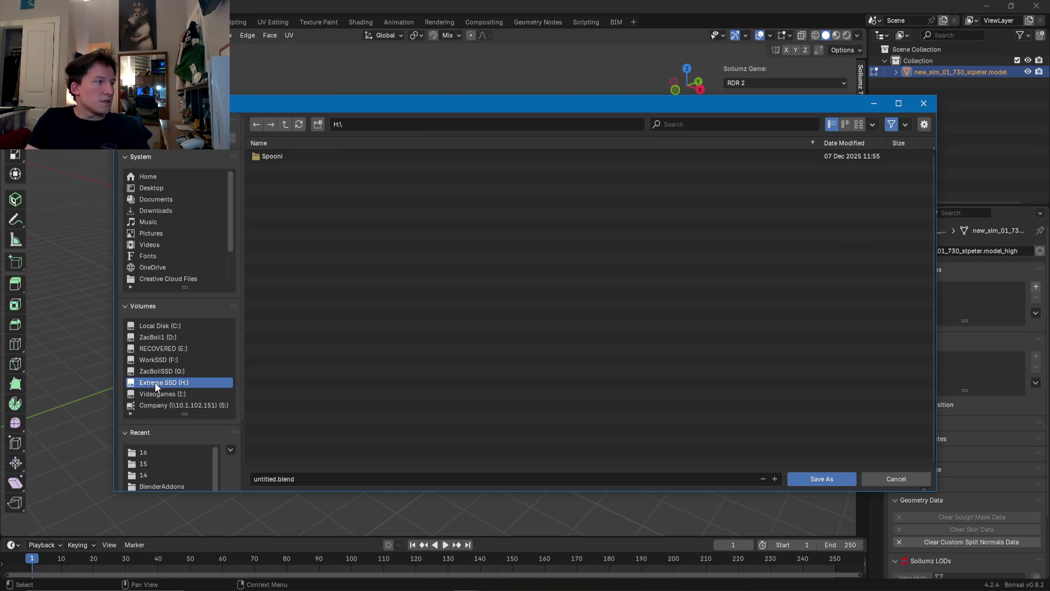
double_click(279, 155)
double_click(279, 155)
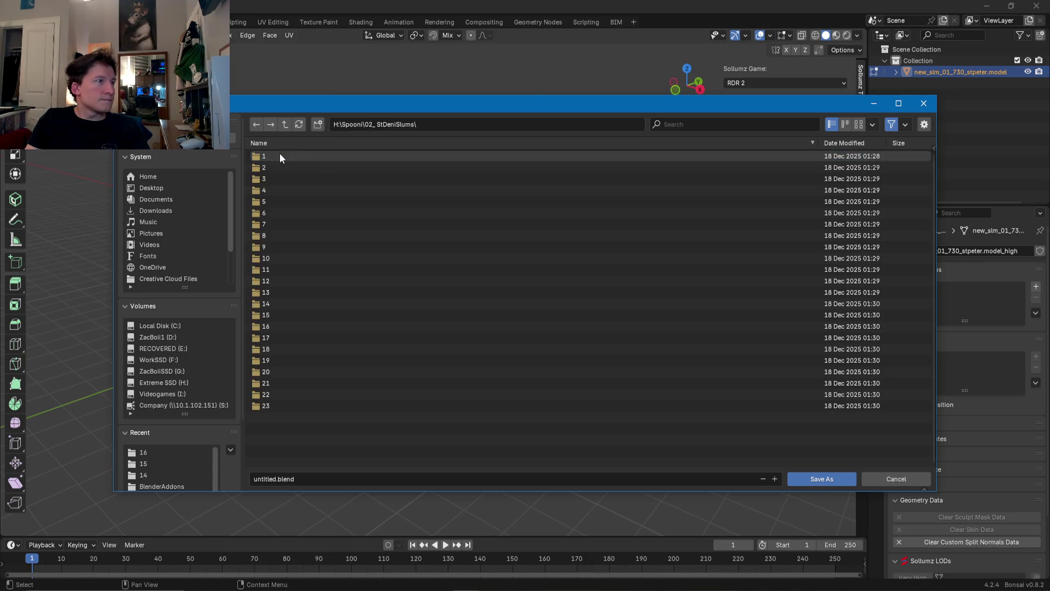
double_click(265, 327)
left_click(306, 484)
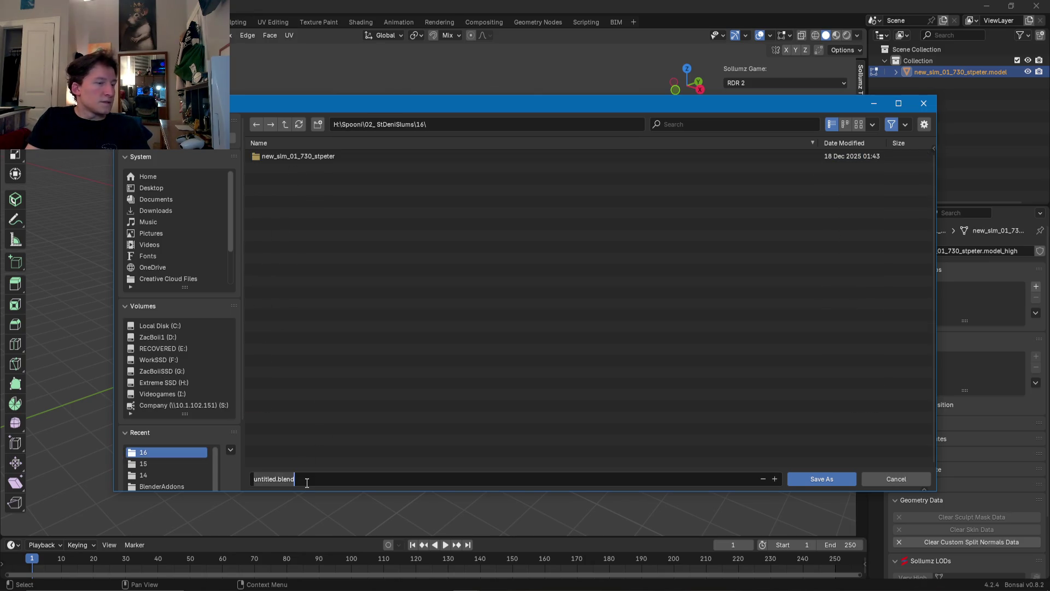
type("new_slm_01_730_stpeter")
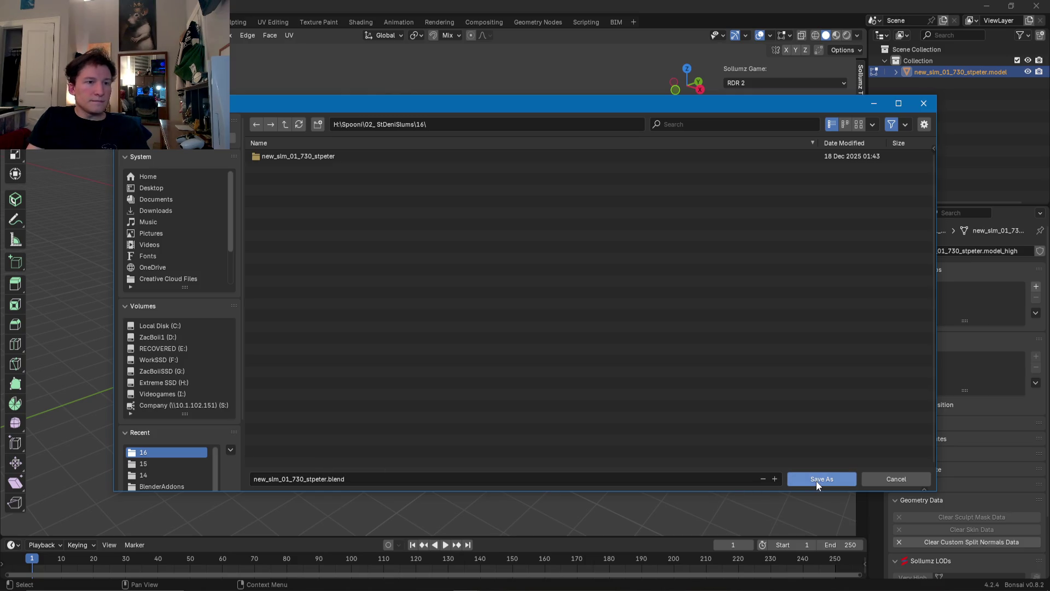
left_click(811, 479)
middle_click_drag(664, 428, 633, 429)
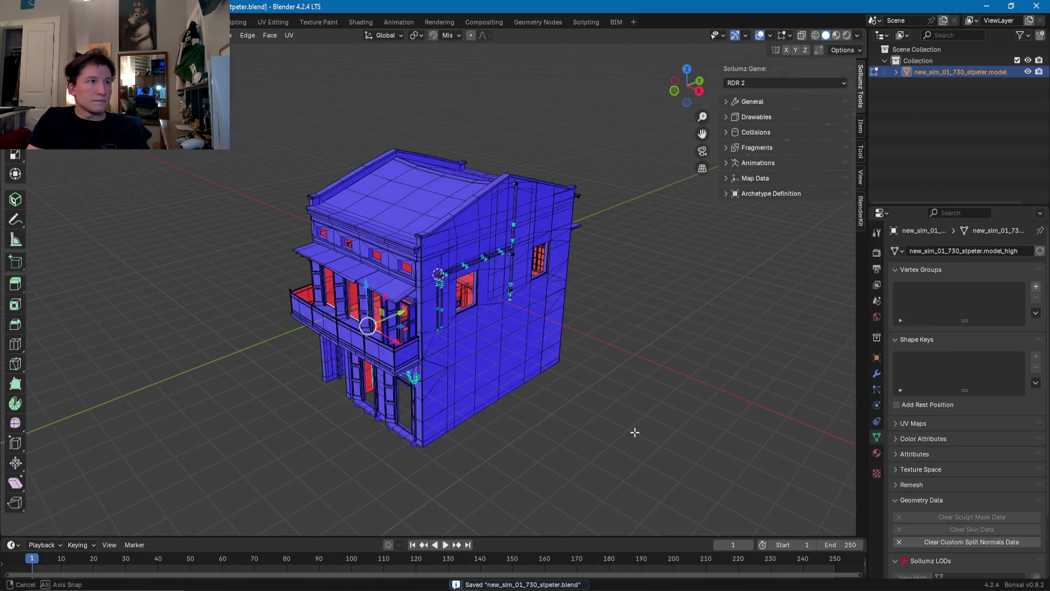
Step: Return the building to Object Mode and open 02_StDeniSlums in File Explorer
key("Tab")
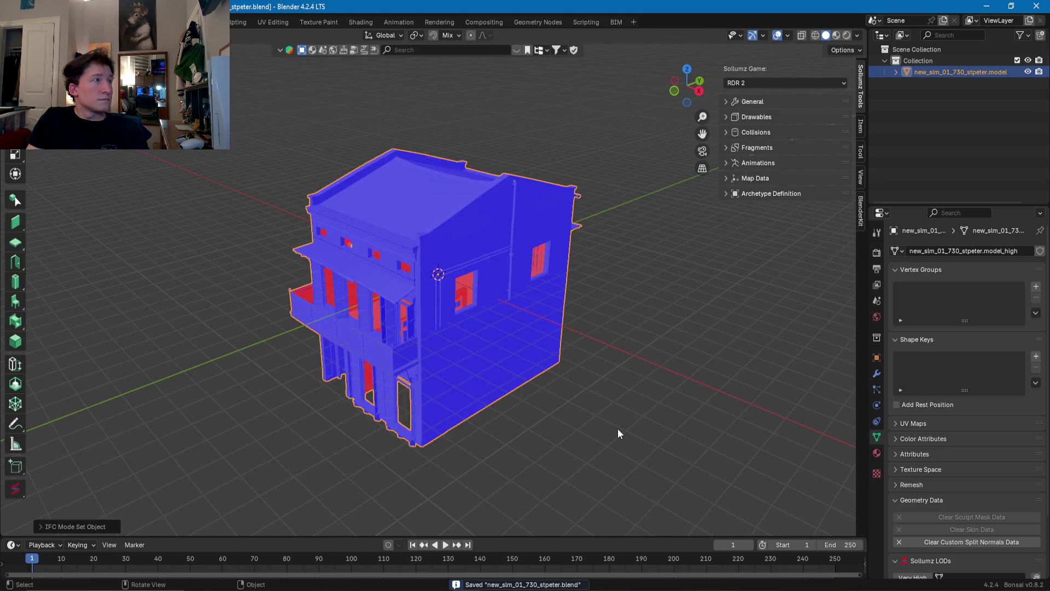
left_click(22, 22)
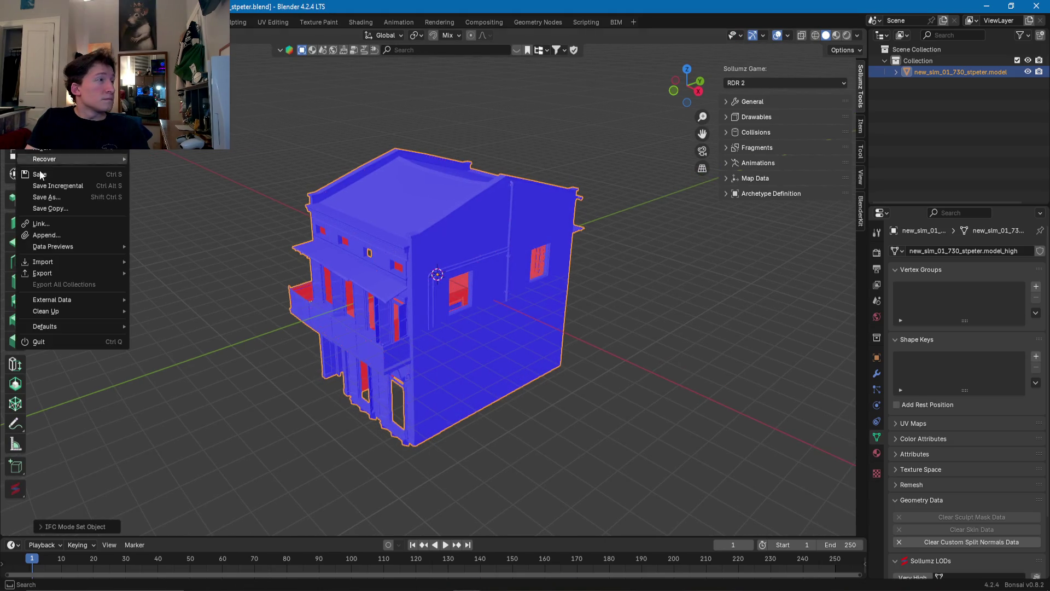
key("Escape")
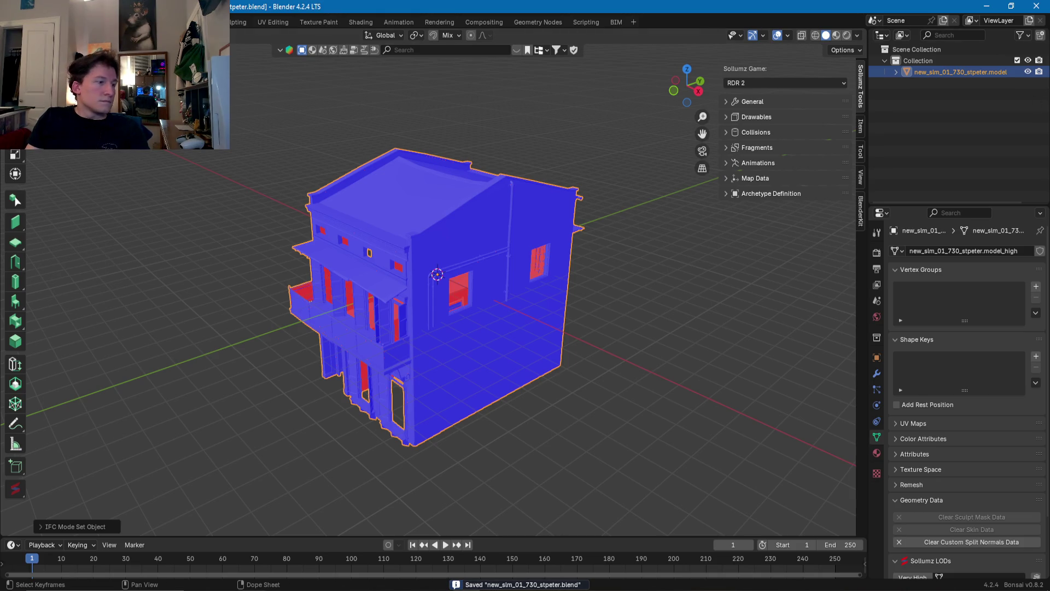
key("alt+Tab")
double_click(322, 194)
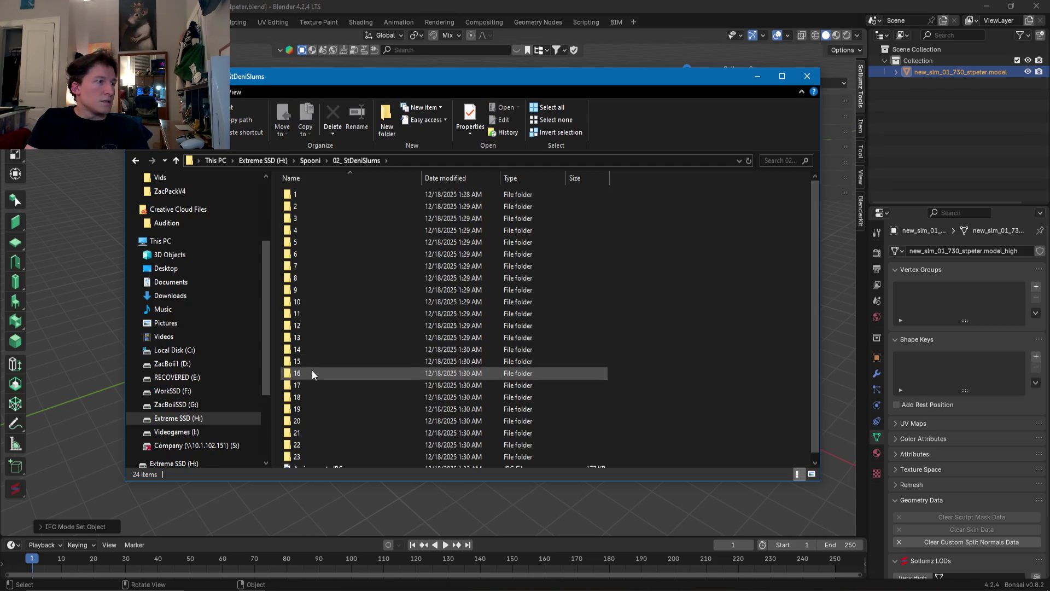
Step: Delete the new_slm_01_730_stpeter subfolder inside folder 16, then minimize Explorer
double_click(312, 372)
left_click(346, 195)
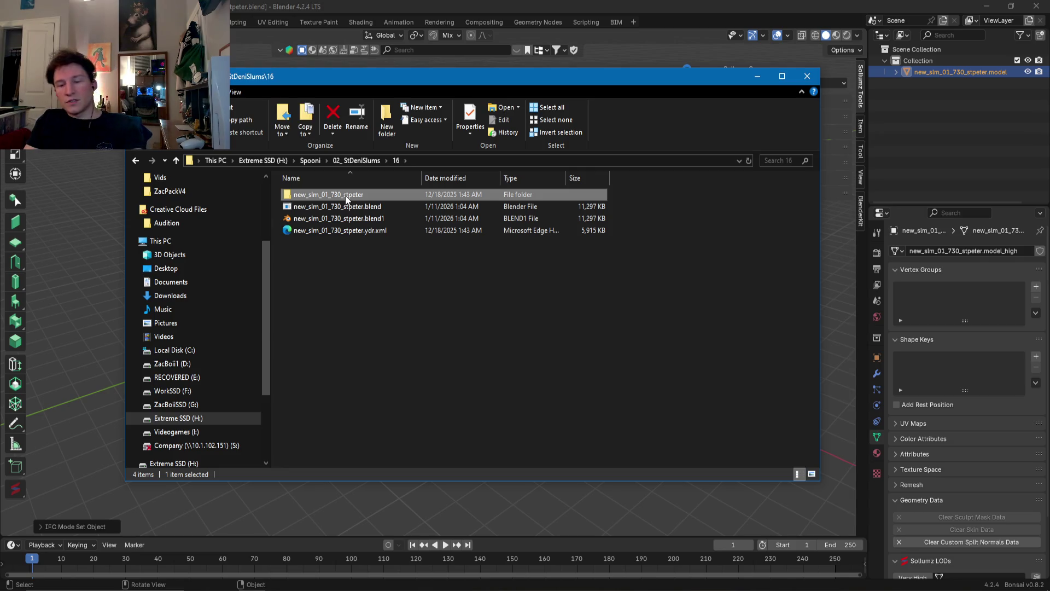
key("Delete")
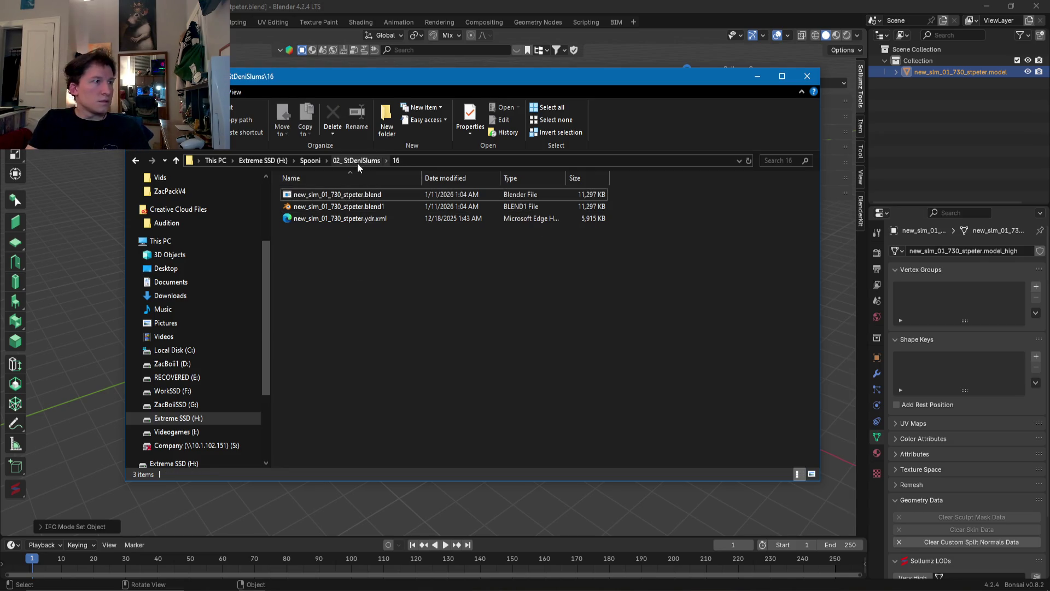
left_click(357, 160)
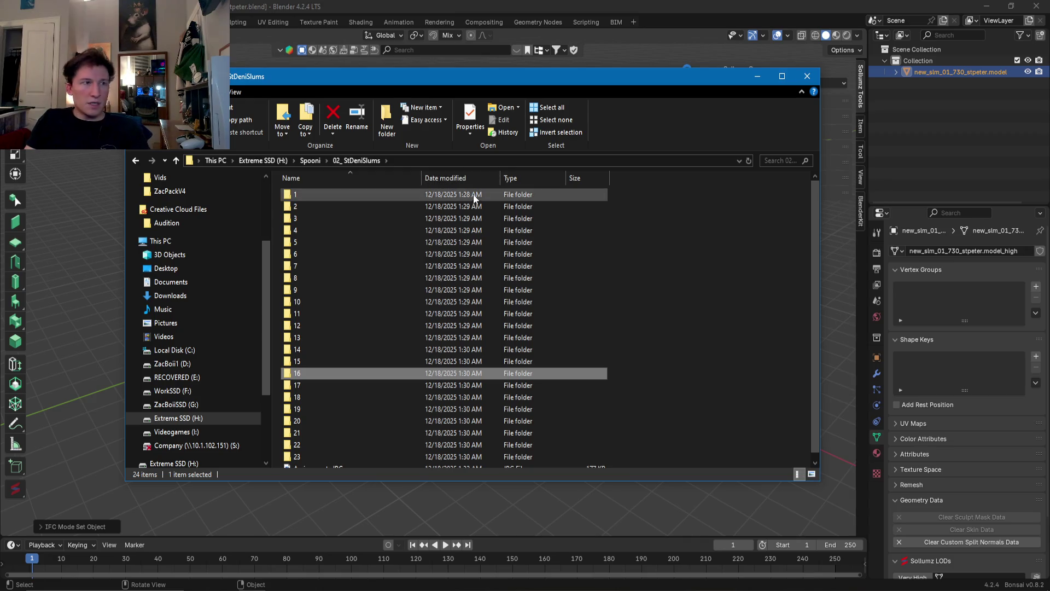
left_click(757, 77)
Step: Overwrite new_slm_01_730_stpeter.blend with the current model using File > Save
scroll(604, 251, "down", 2)
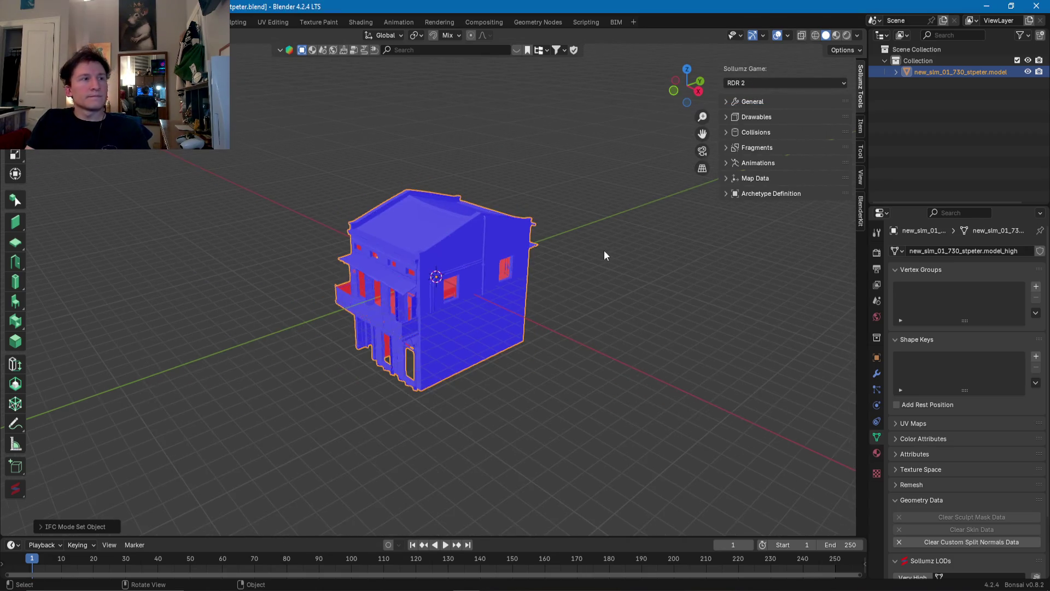
left_click(24, 22)
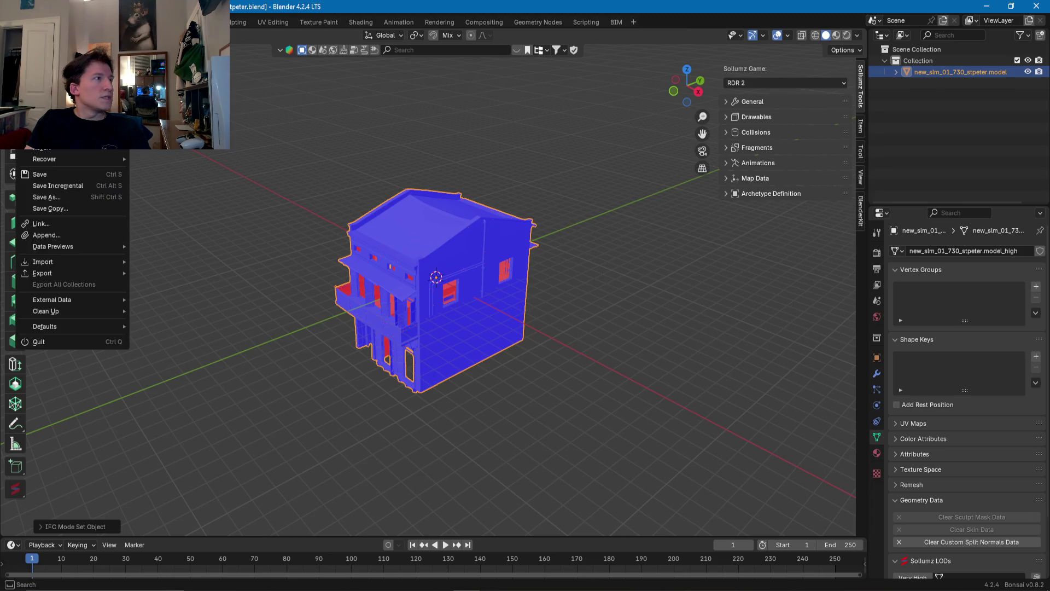
left_click(45, 175)
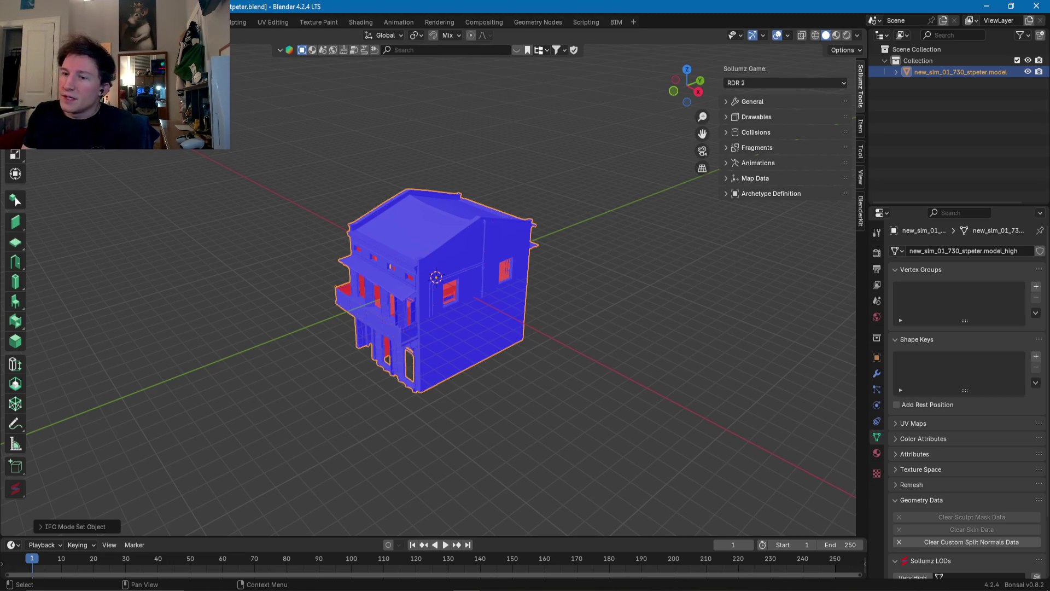
key("alt+Tab")
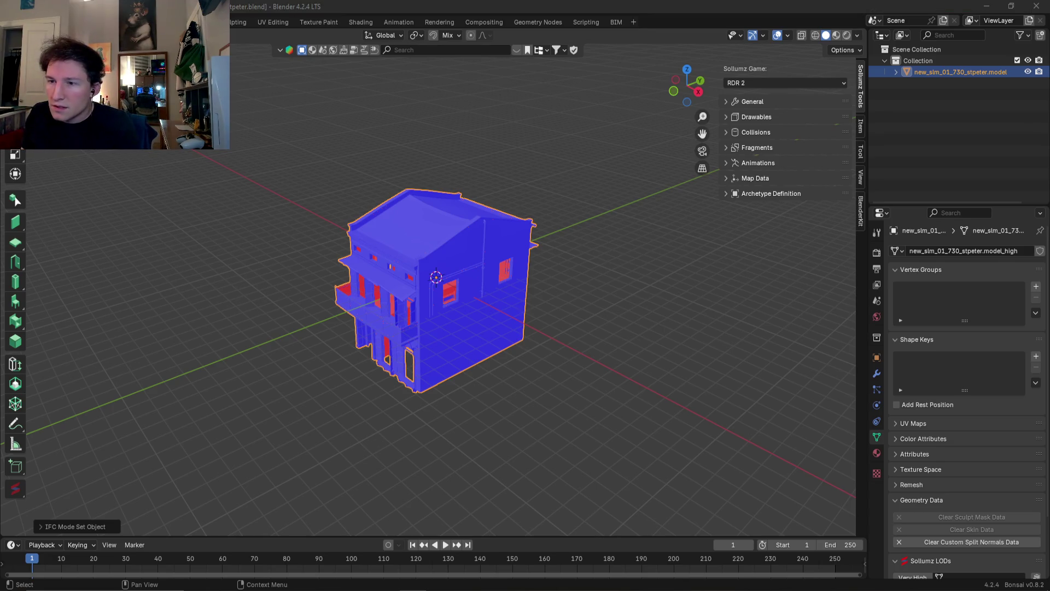